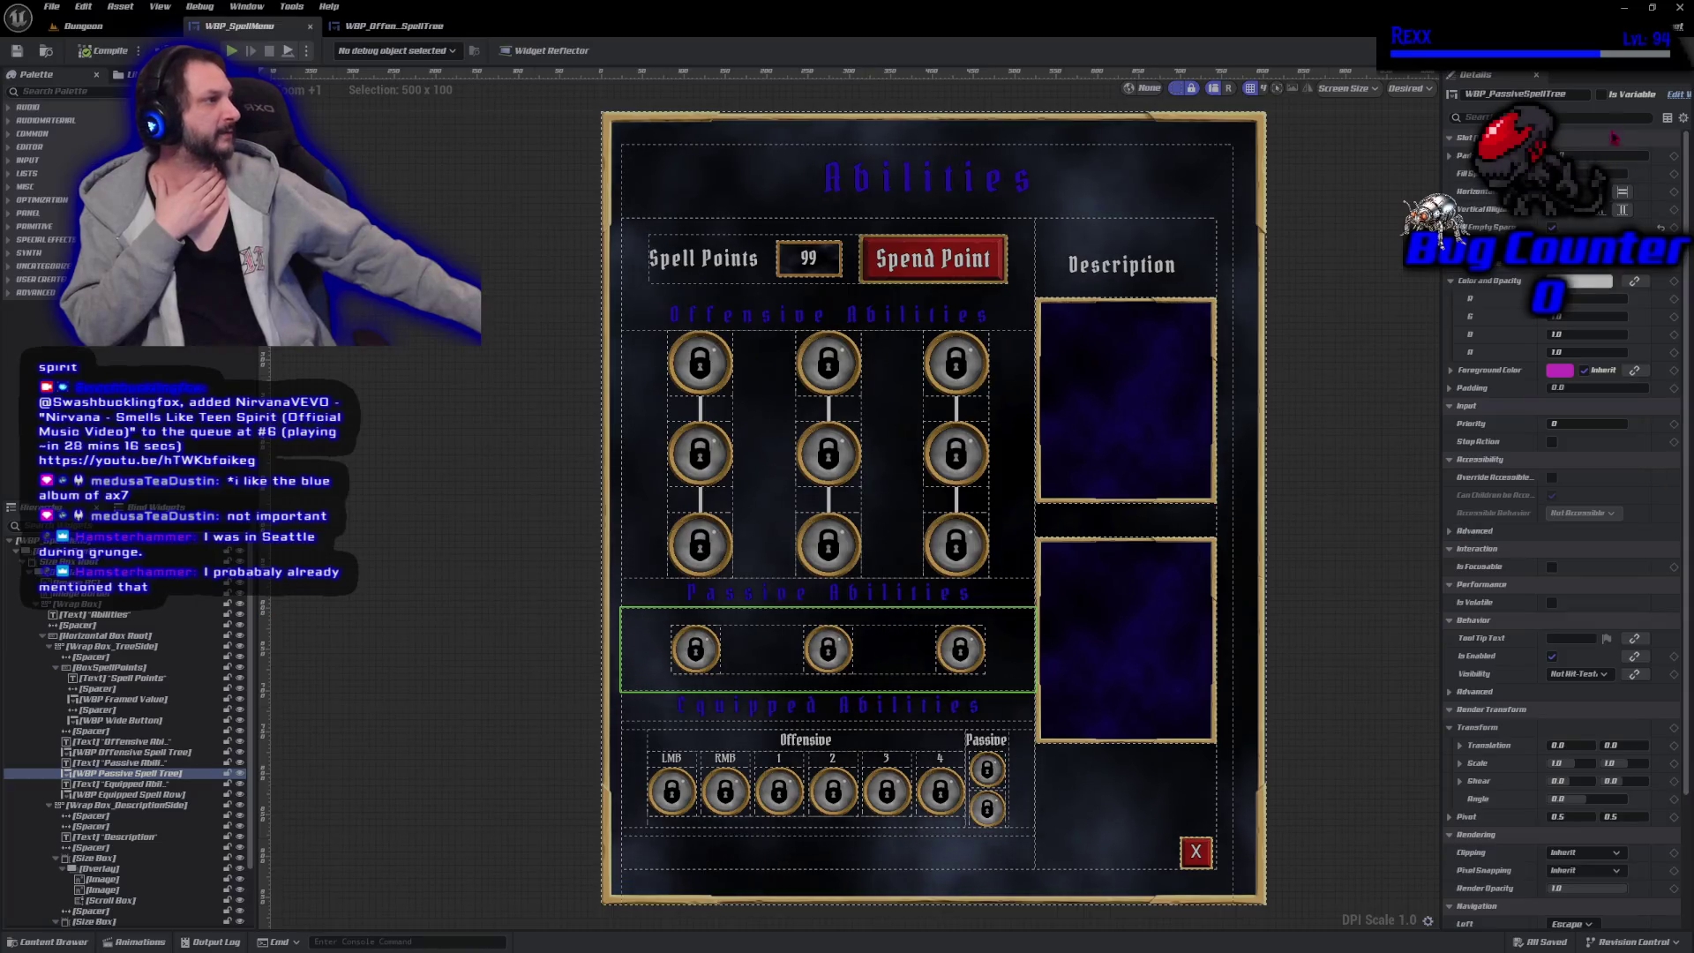
Open WBP_PassiveSpellTree, try a 60 height on Size Box Root, undo it, and view the graph.
click(1679, 97)
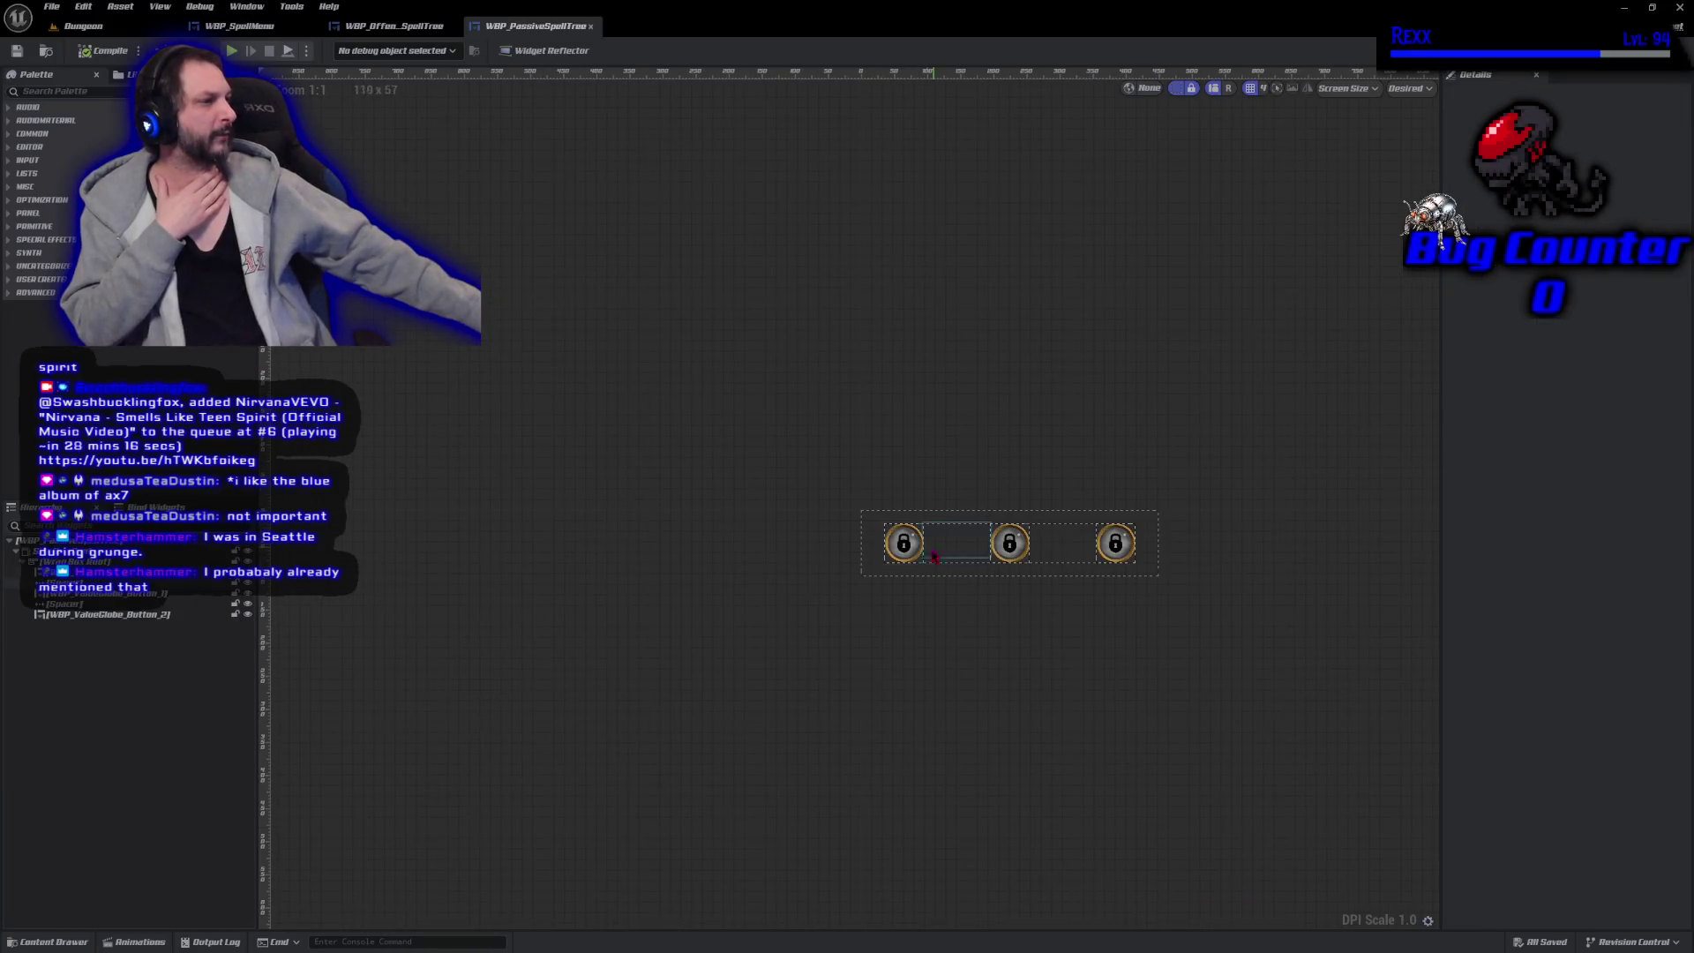
scroll(859, 617, up, 4)
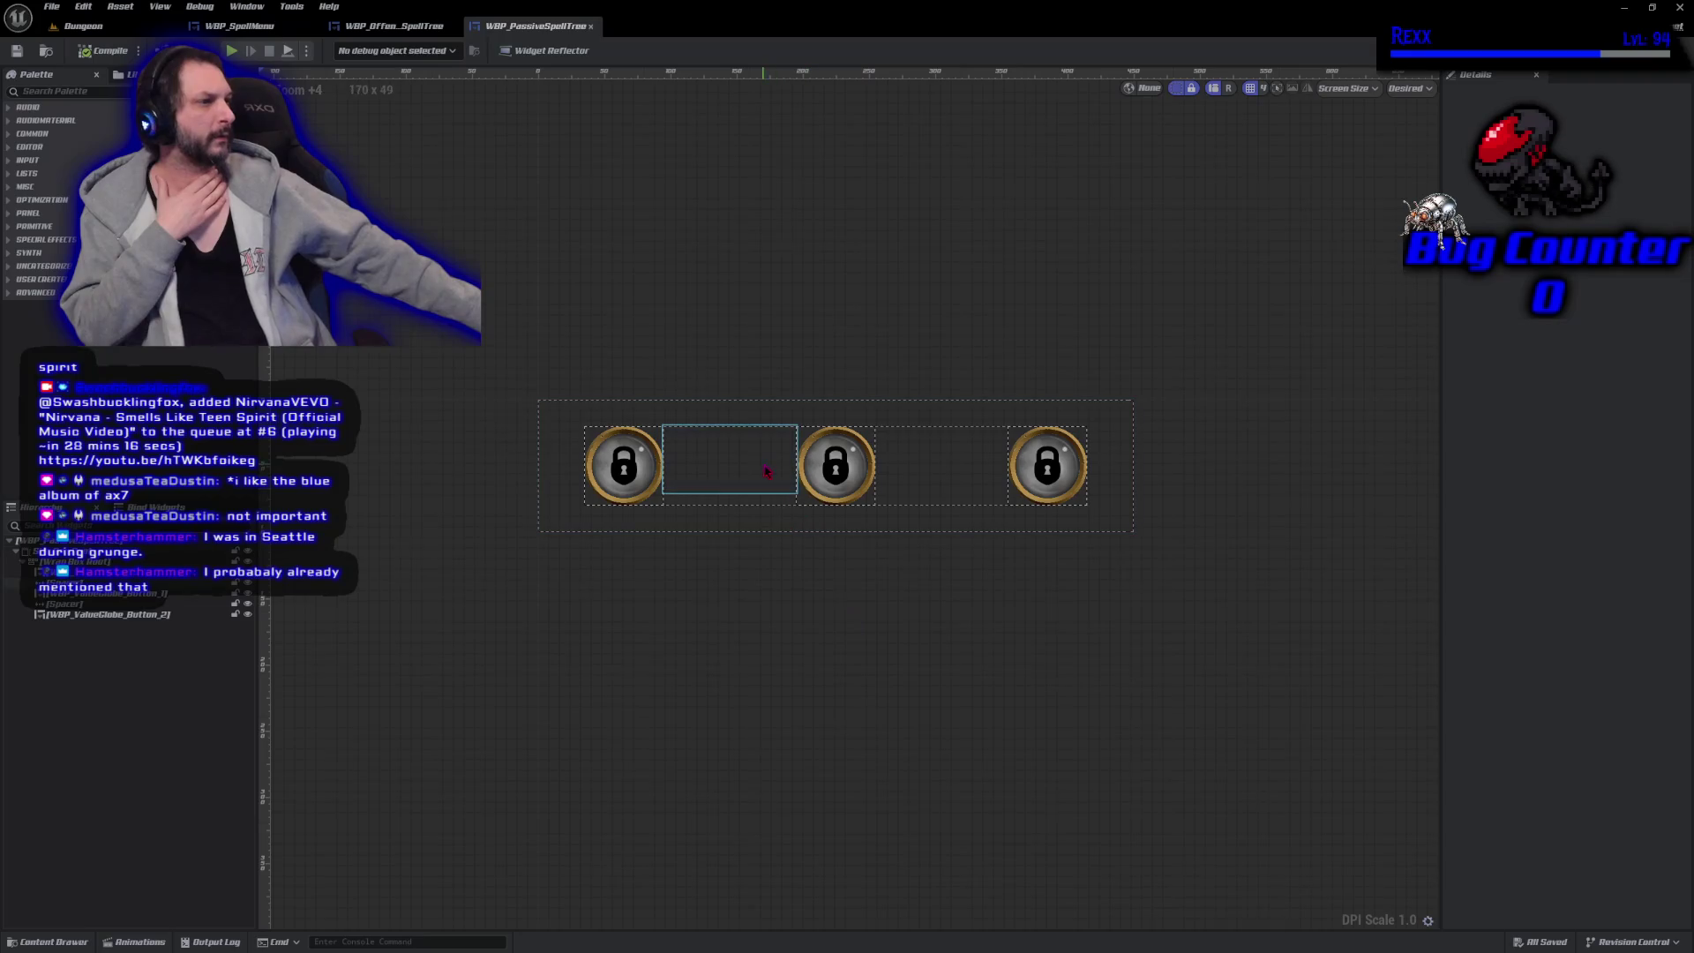
click(71, 552)
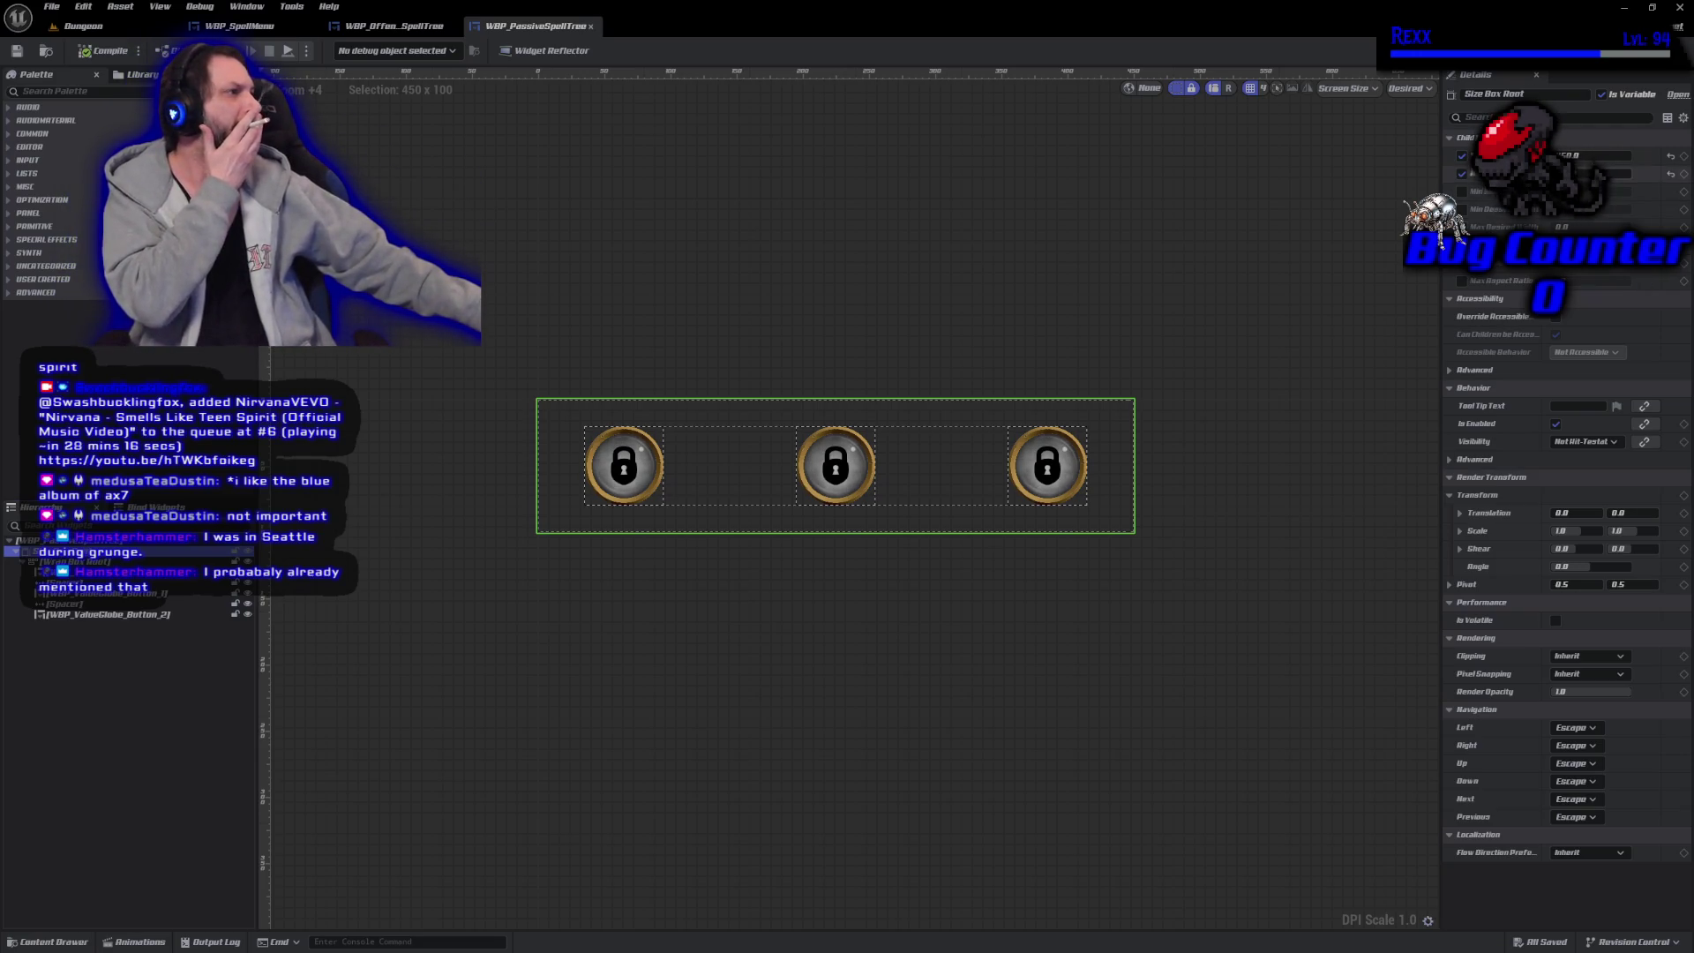
key(Return)
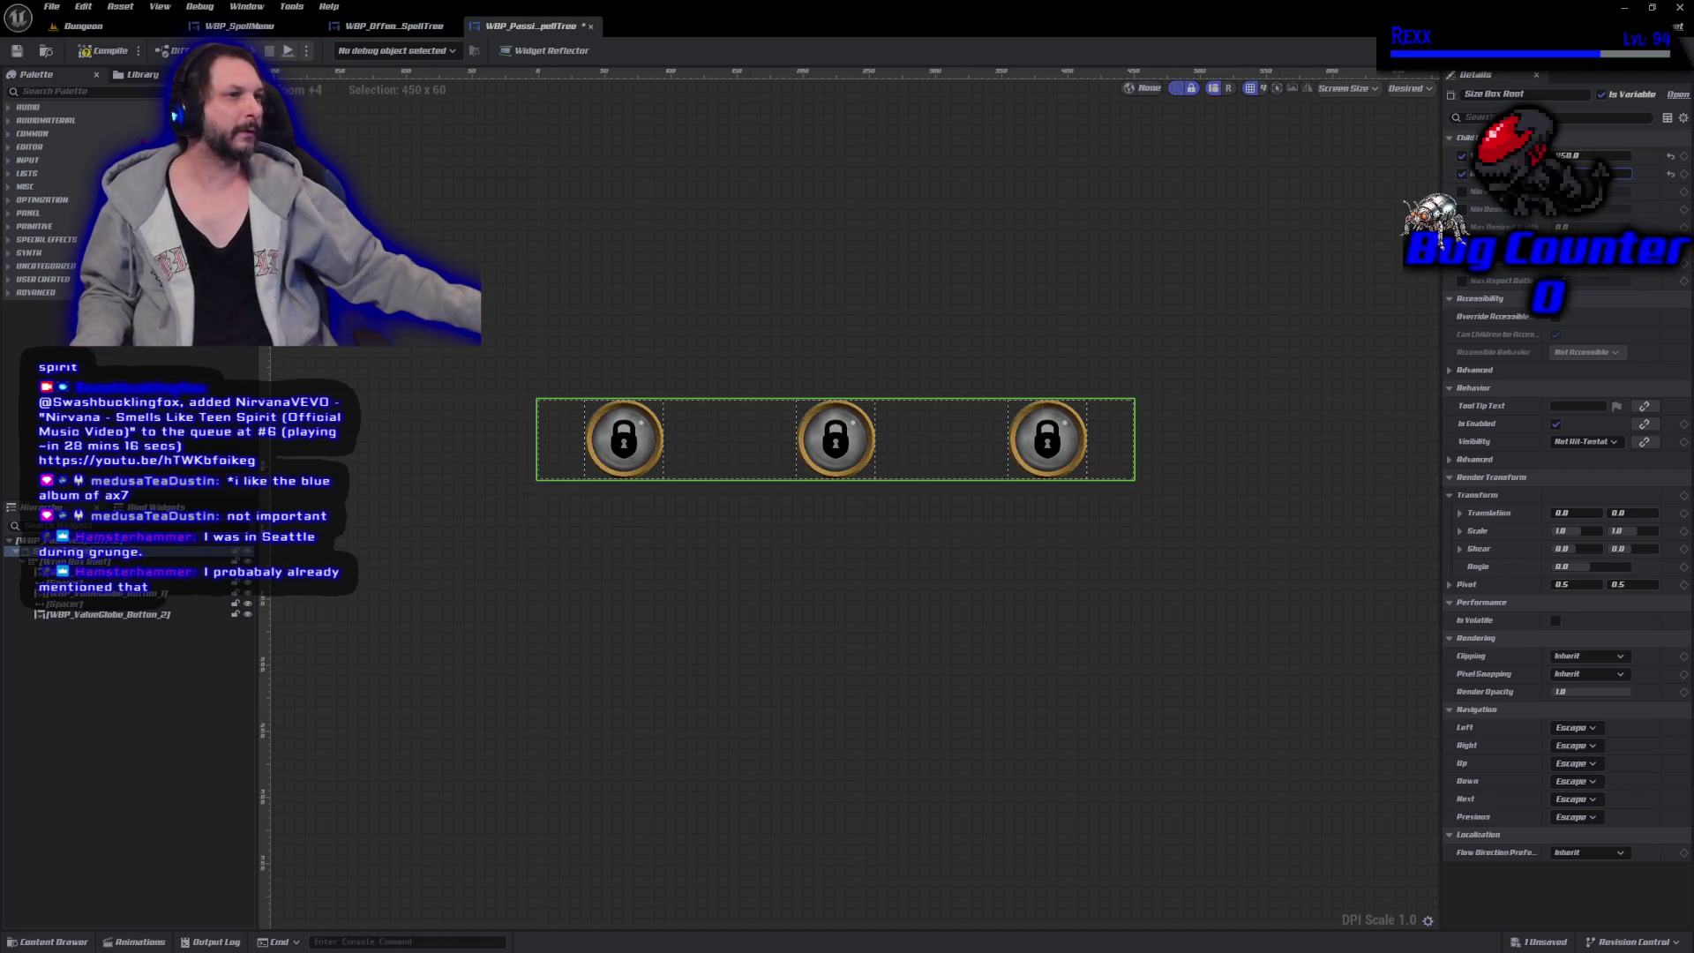
key(ctrl+z)
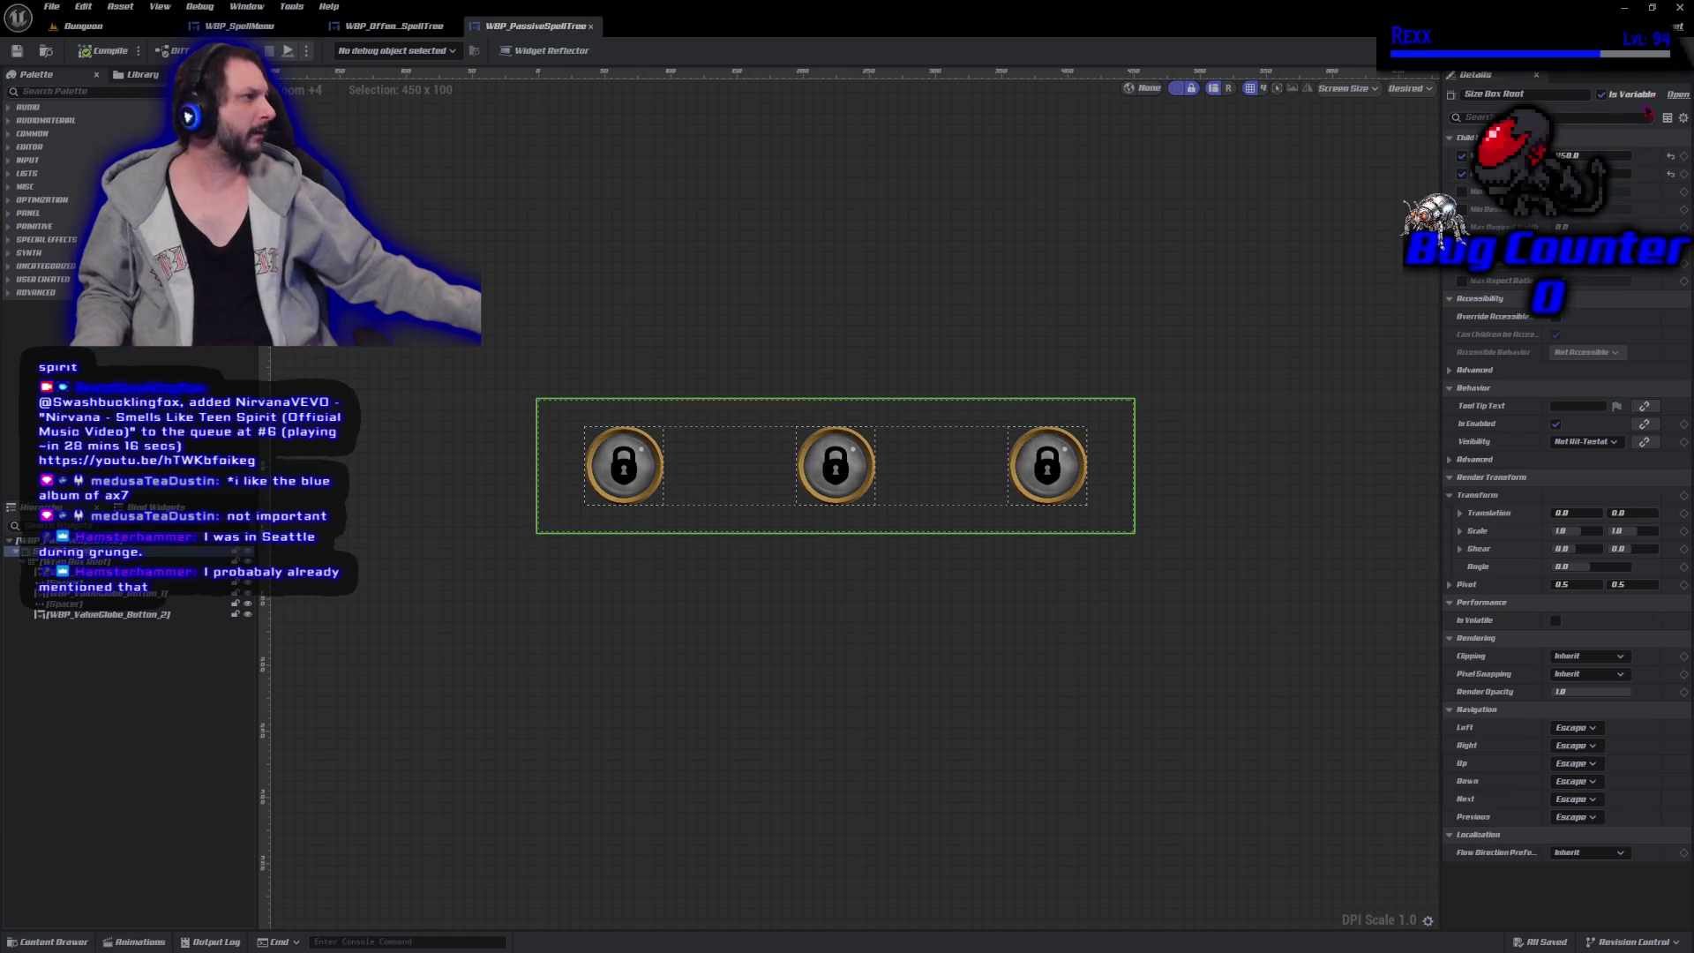
click(1659, 50)
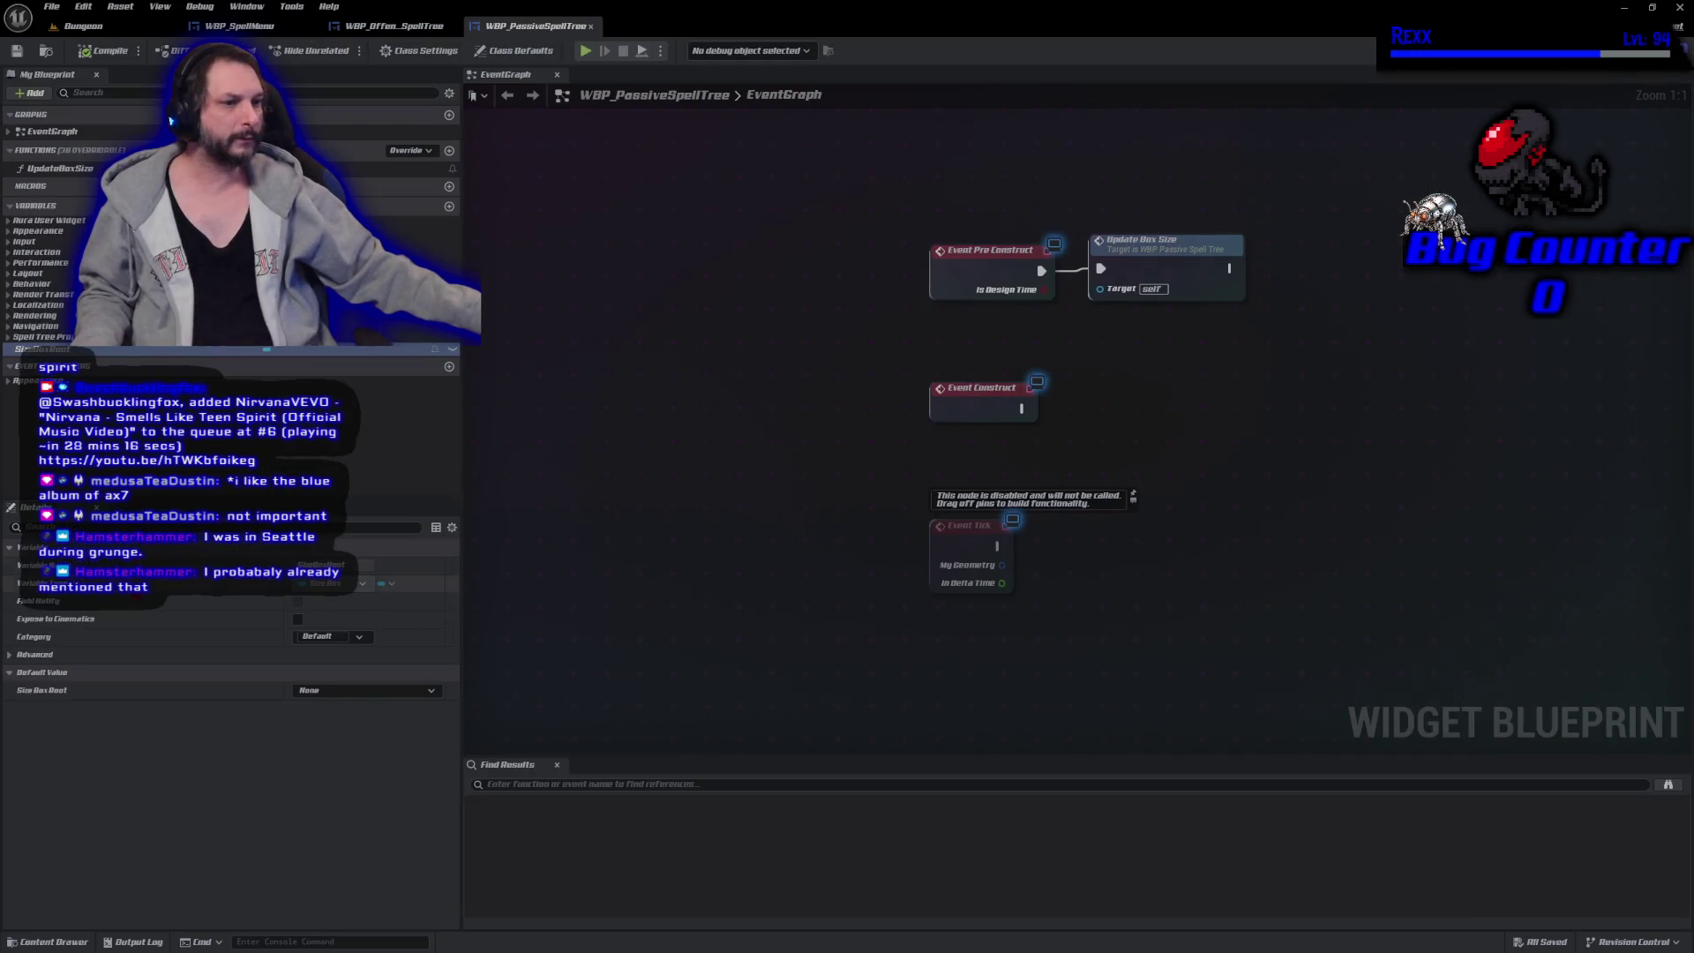
Set the UpdateBoxSize function's BoxHeight default to 60 and return to the Designer.
double_click(1144, 279)
click(1109, 452)
click(311, 869)
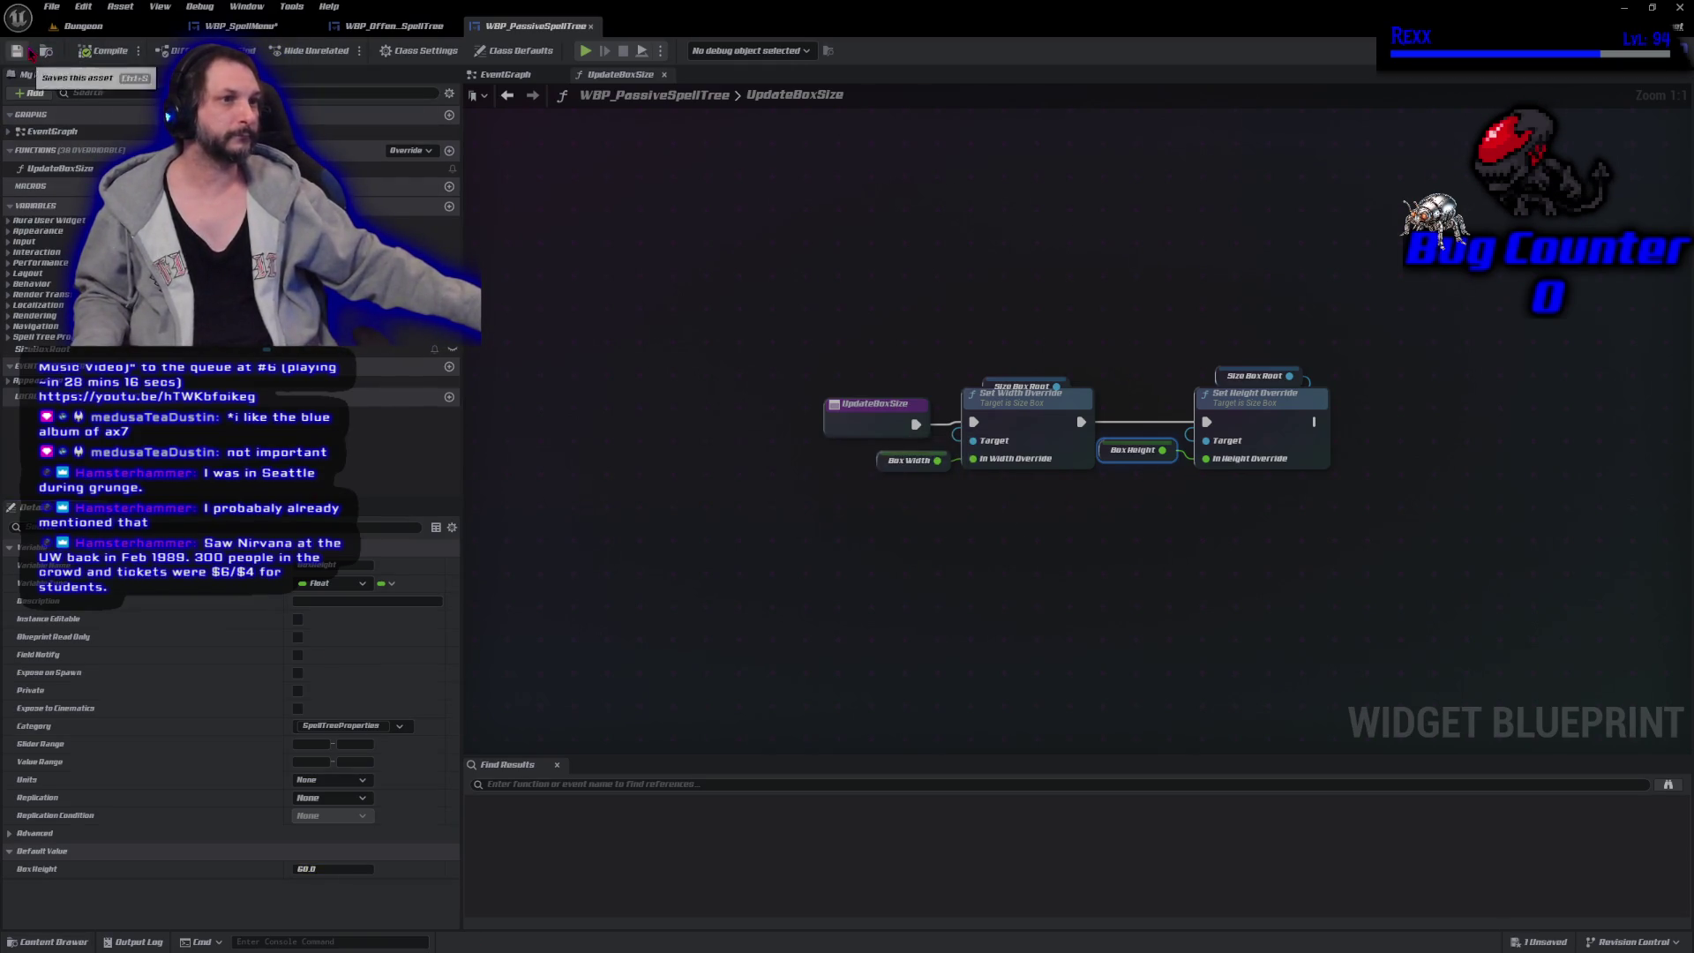
click(1142, 381)
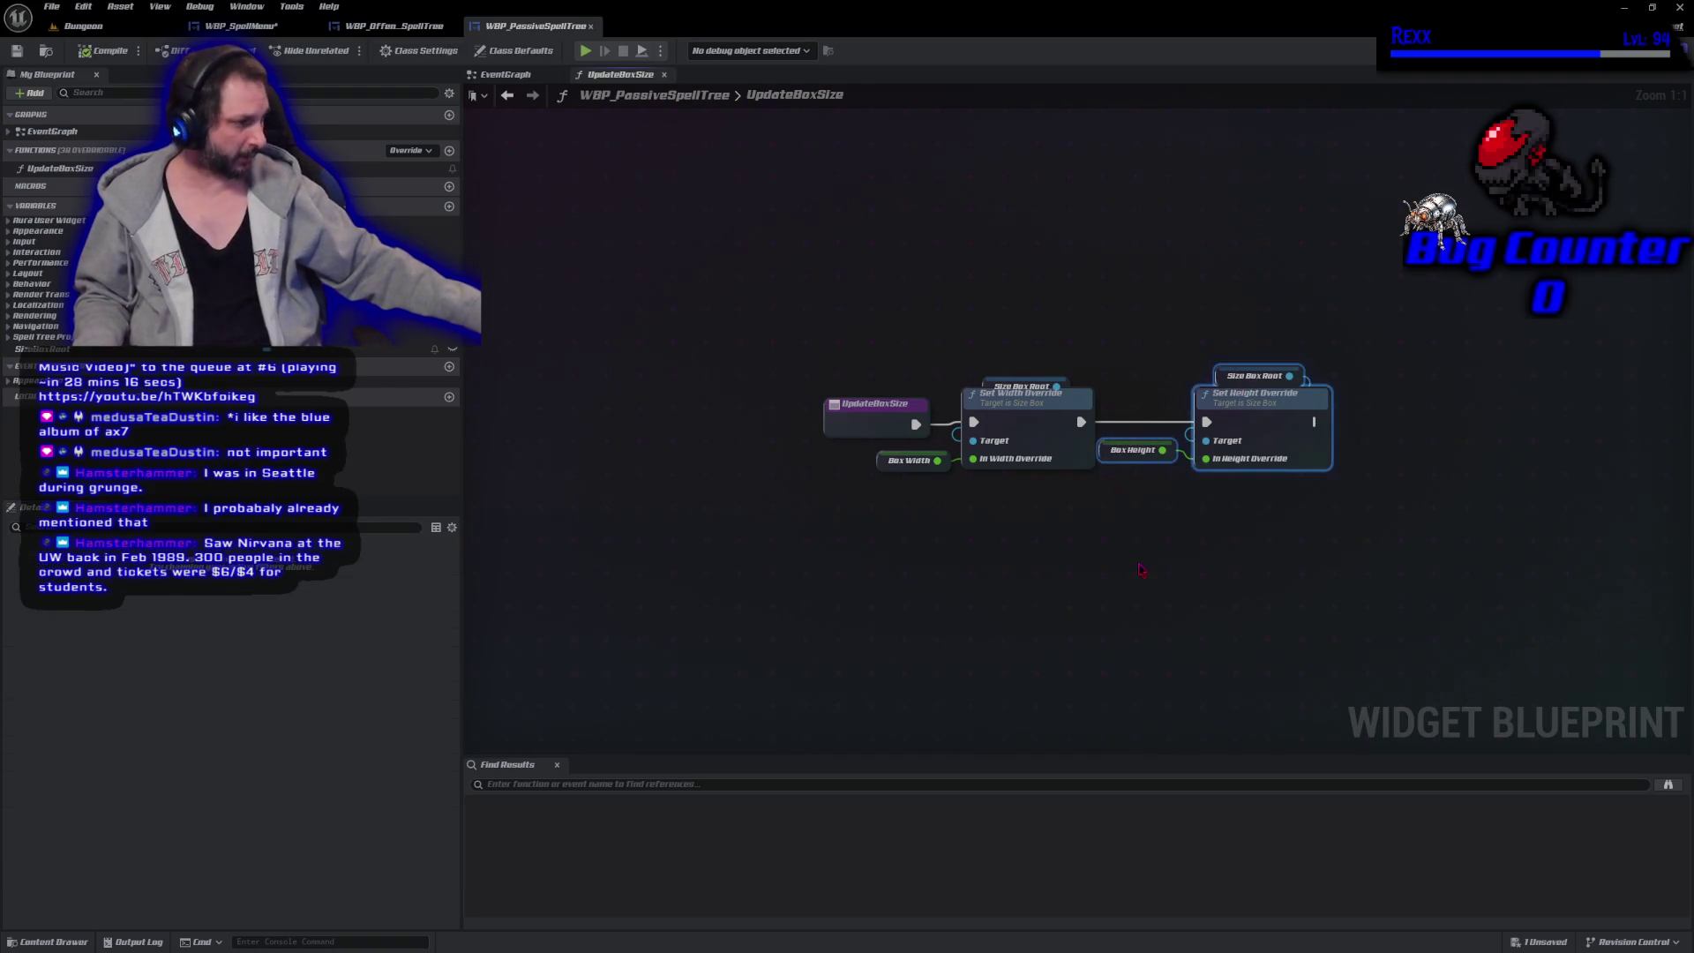
key(alt+Left)
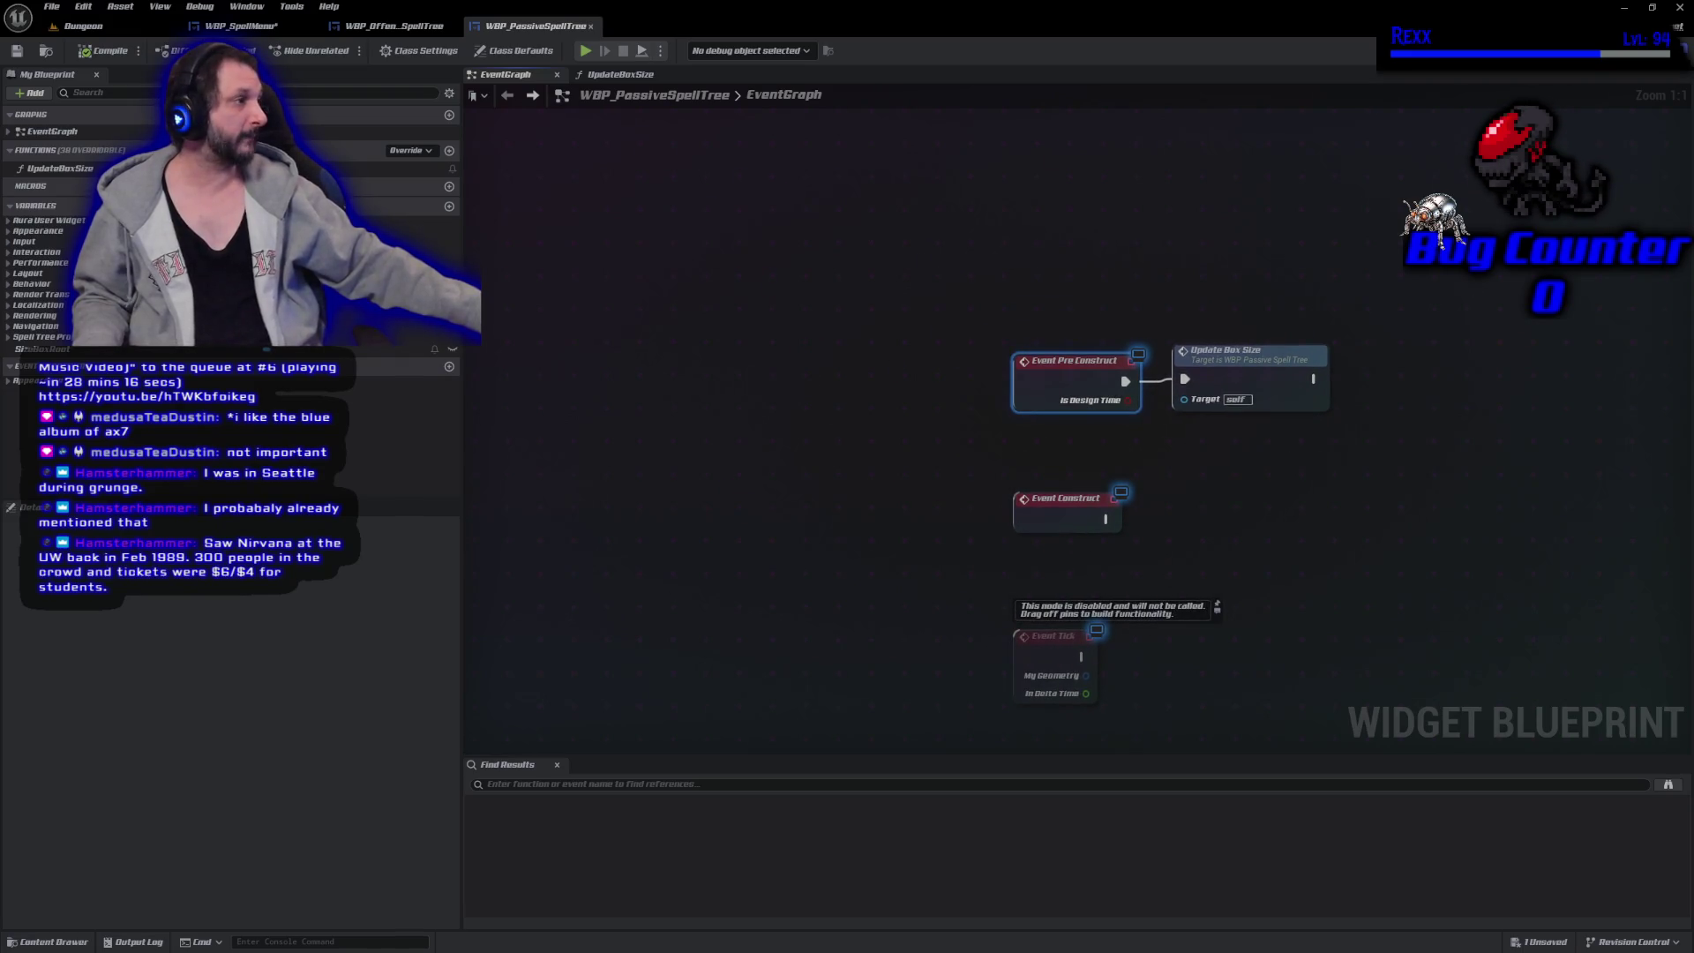
click(1640, 50)
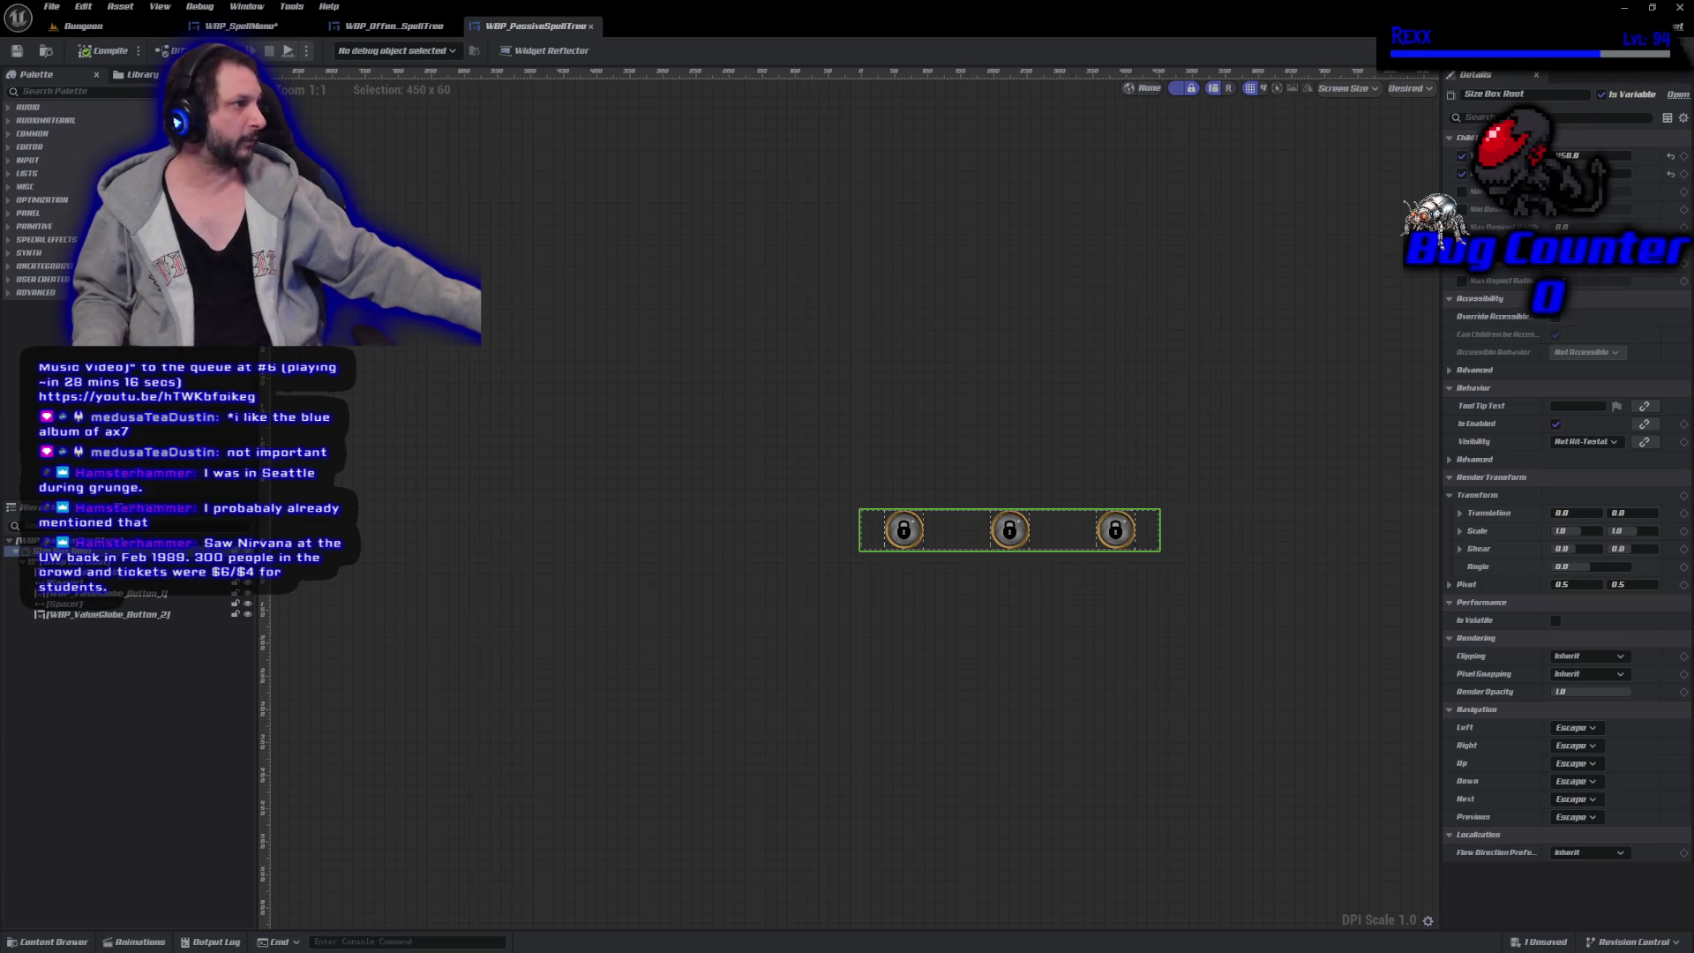
Review the Pre Construct nodes, then go to WBP_SpellMenu and select the Equipped Spell Row.
click(1669, 51)
mouse_move(936, 252)
mouse_down()
mouse_move(1432, 485)
mouse_move(1286, 332)
mouse_move(1298, 492)
mouse_up()
click(1059, 391)
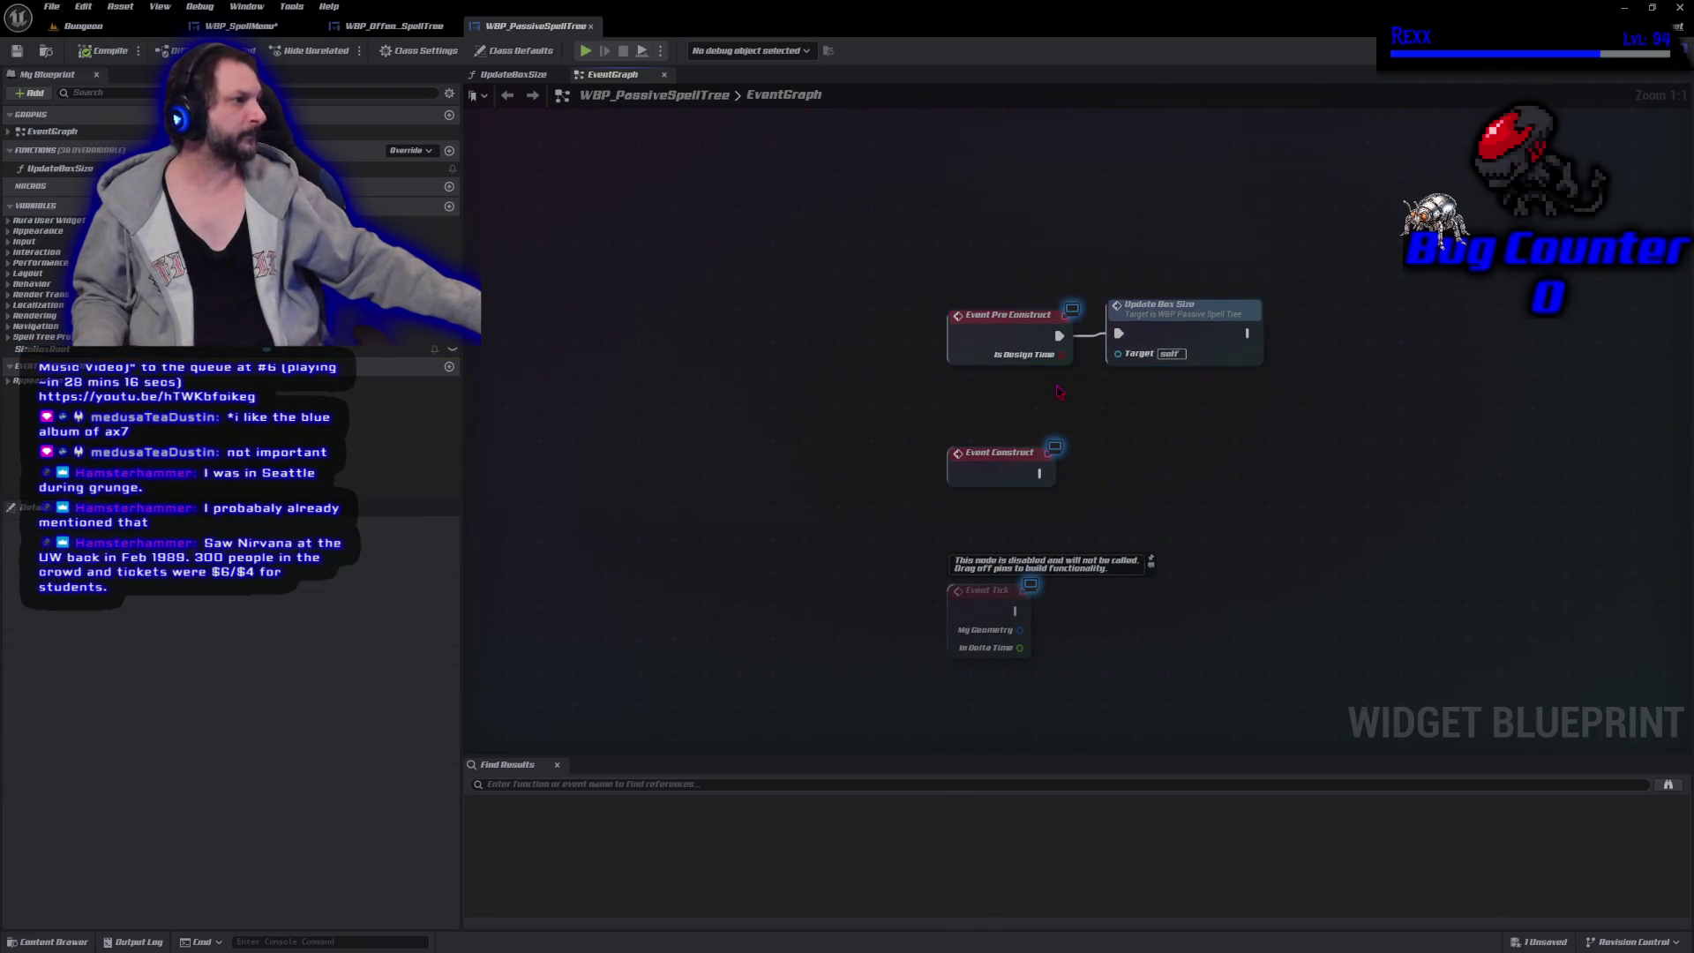
click(240, 27)
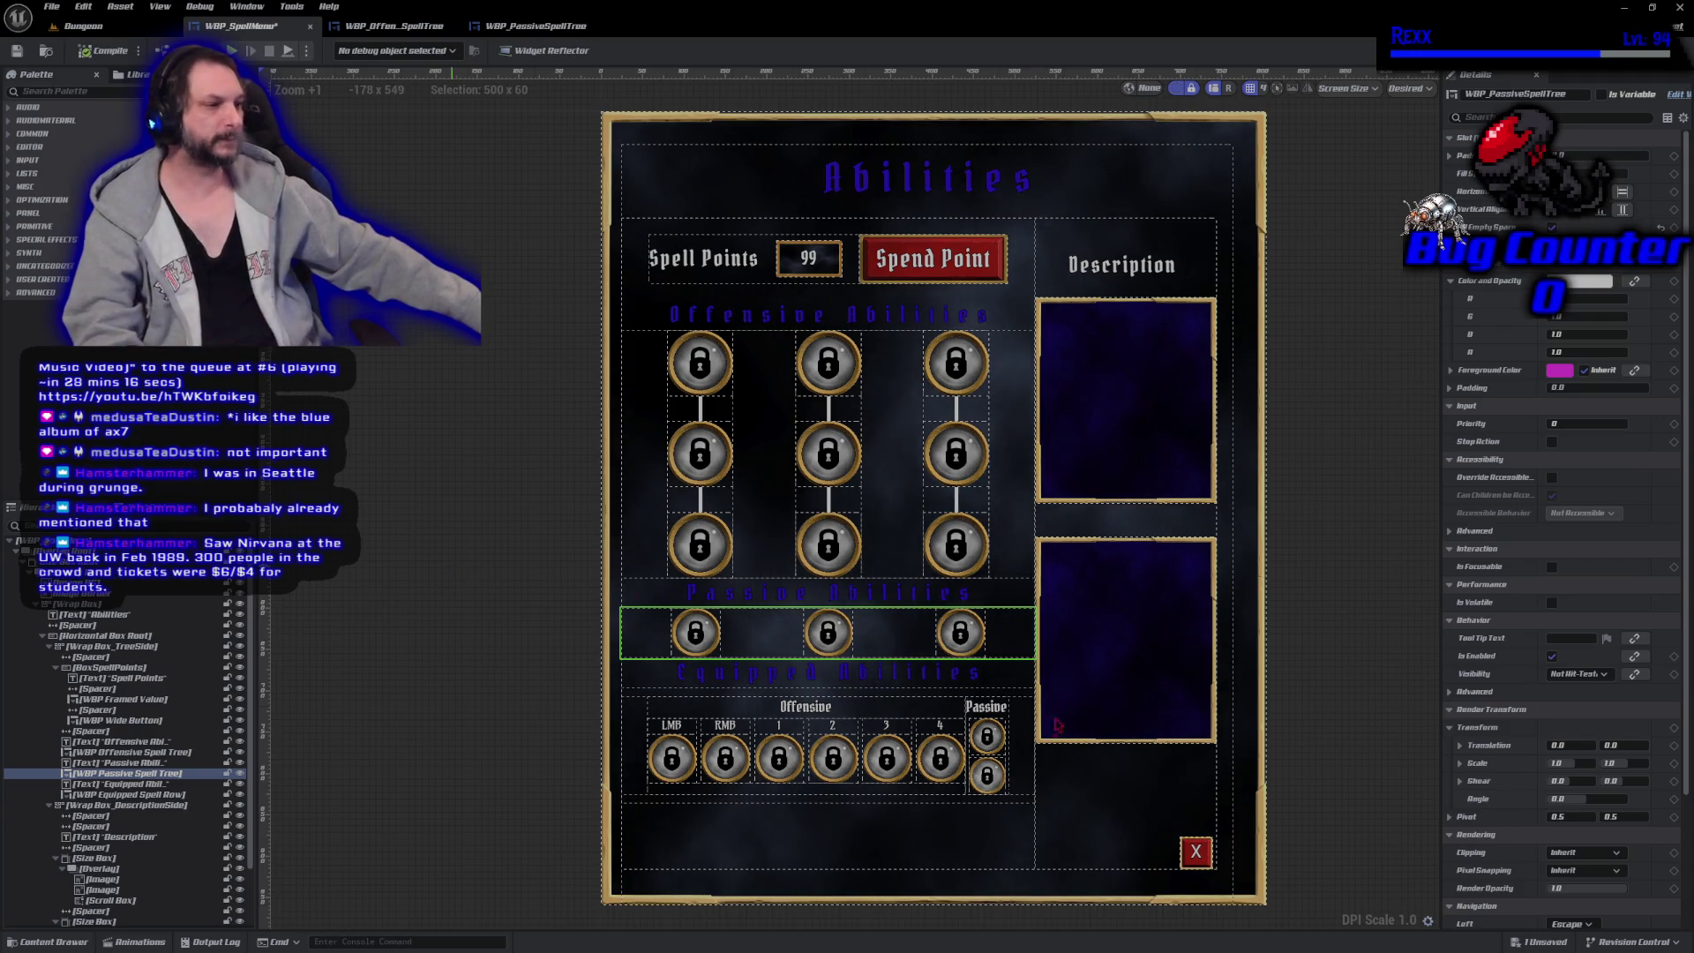
click(782, 748)
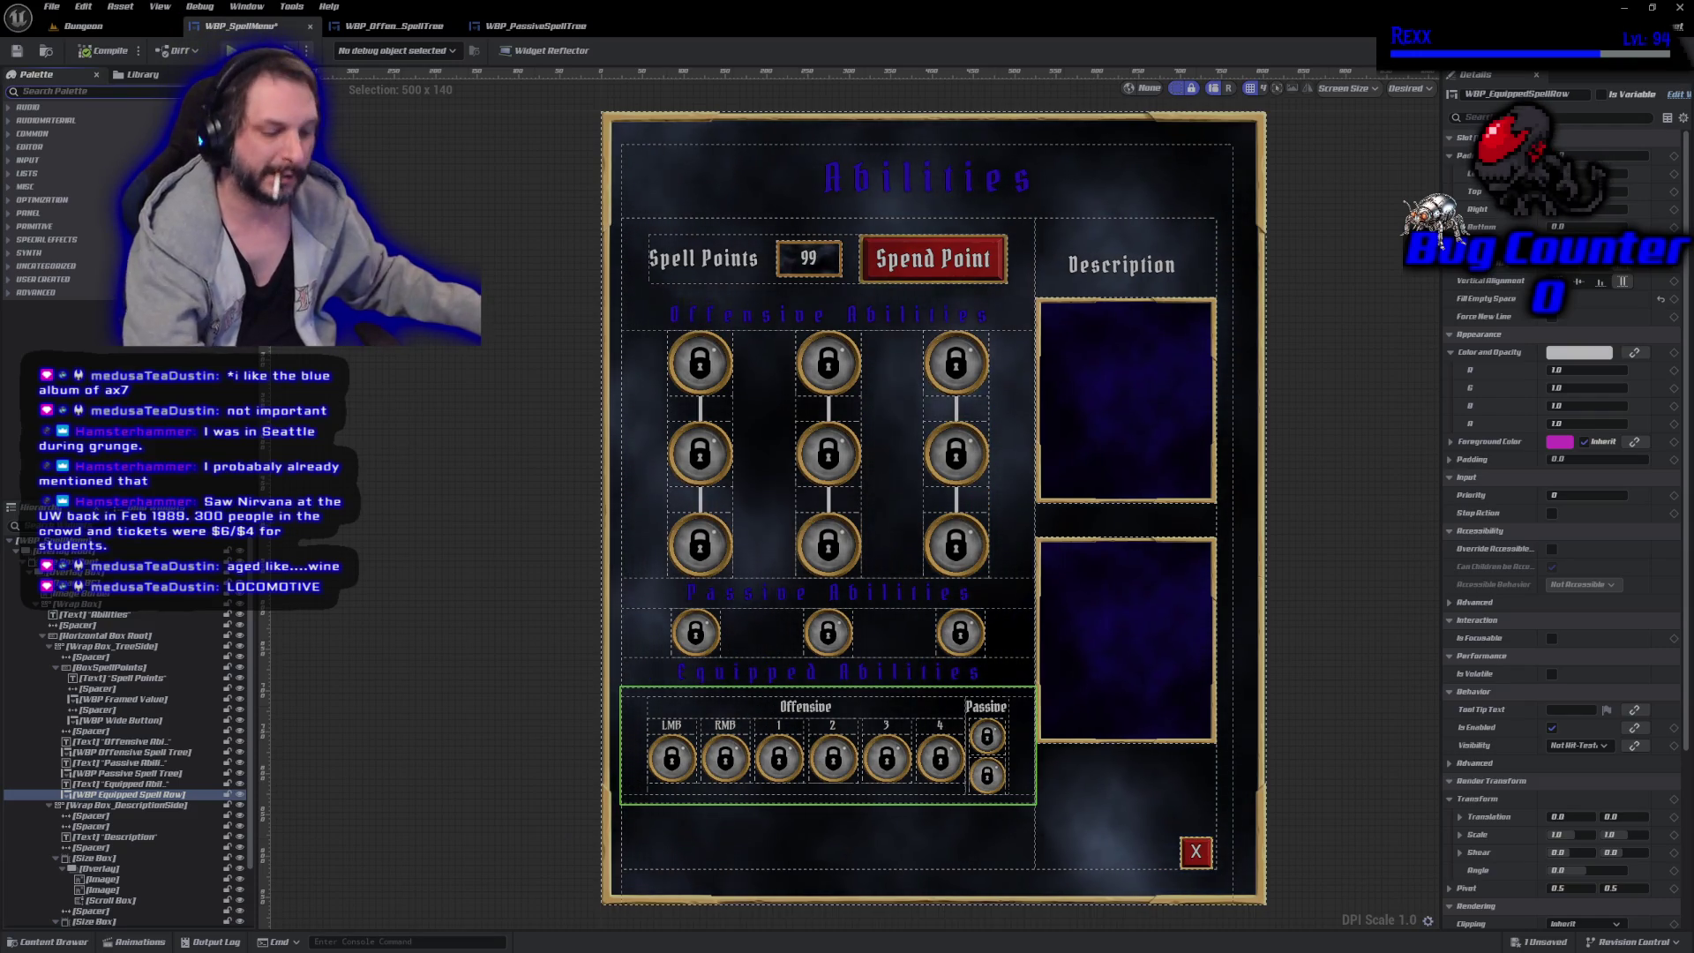
Drop a WBP Wide Button from the Palette into Wrap Box_TreeSide and select it.
text(wide)
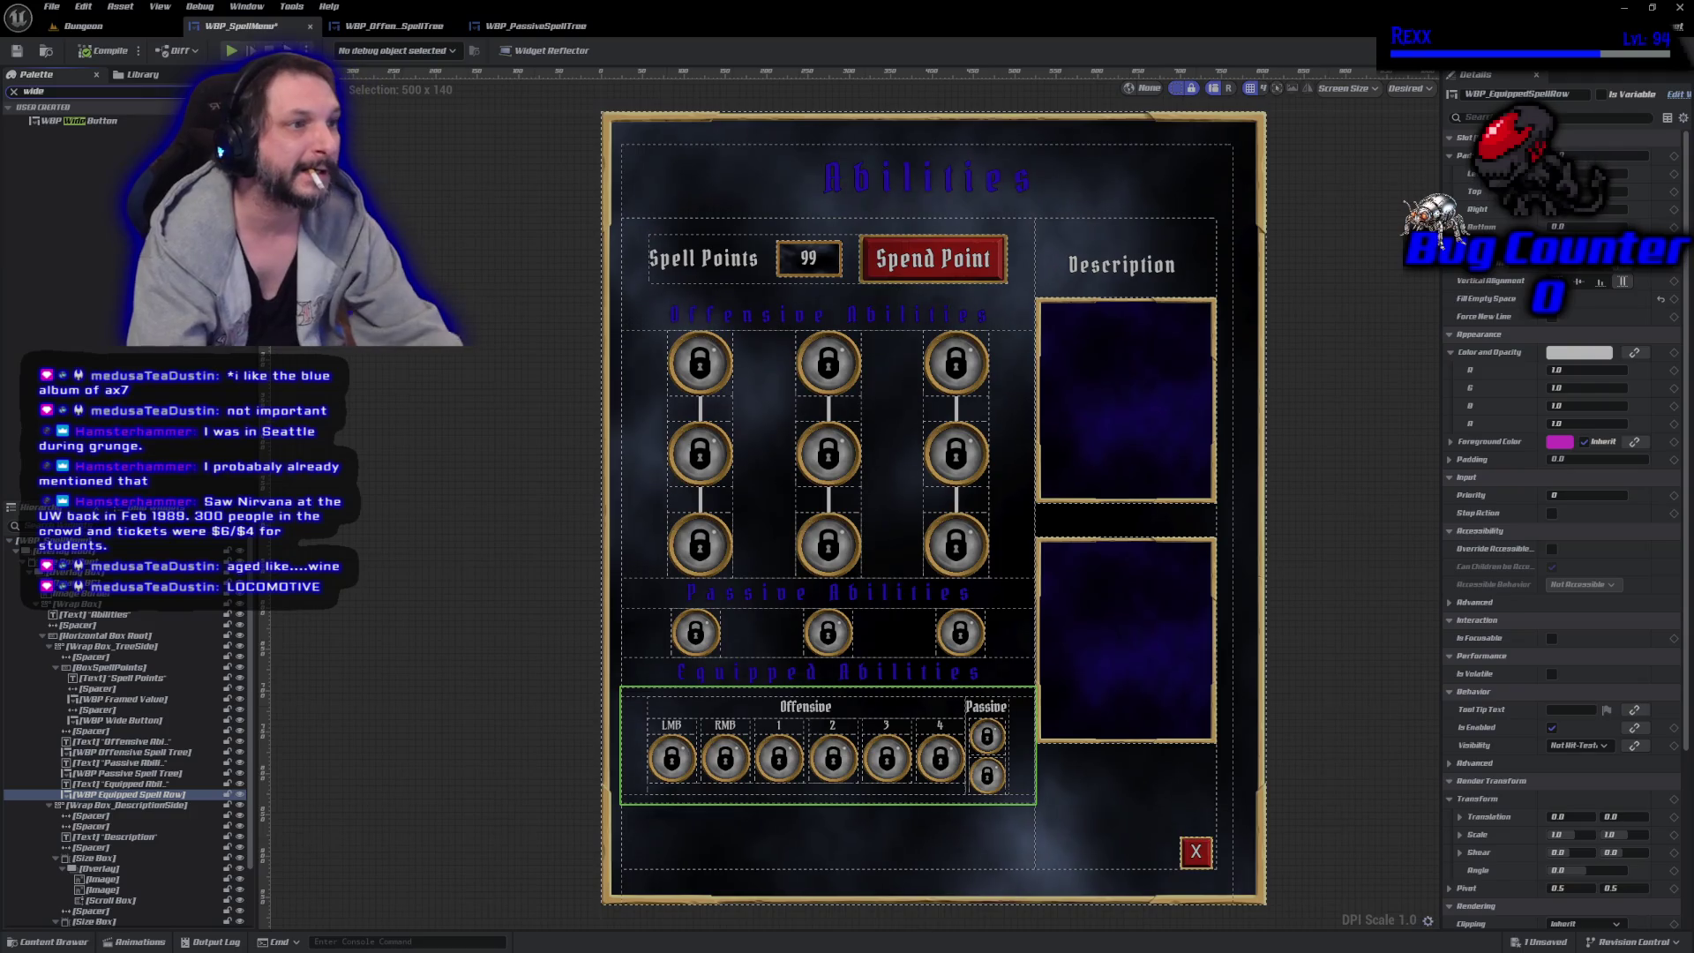
click(105, 122)
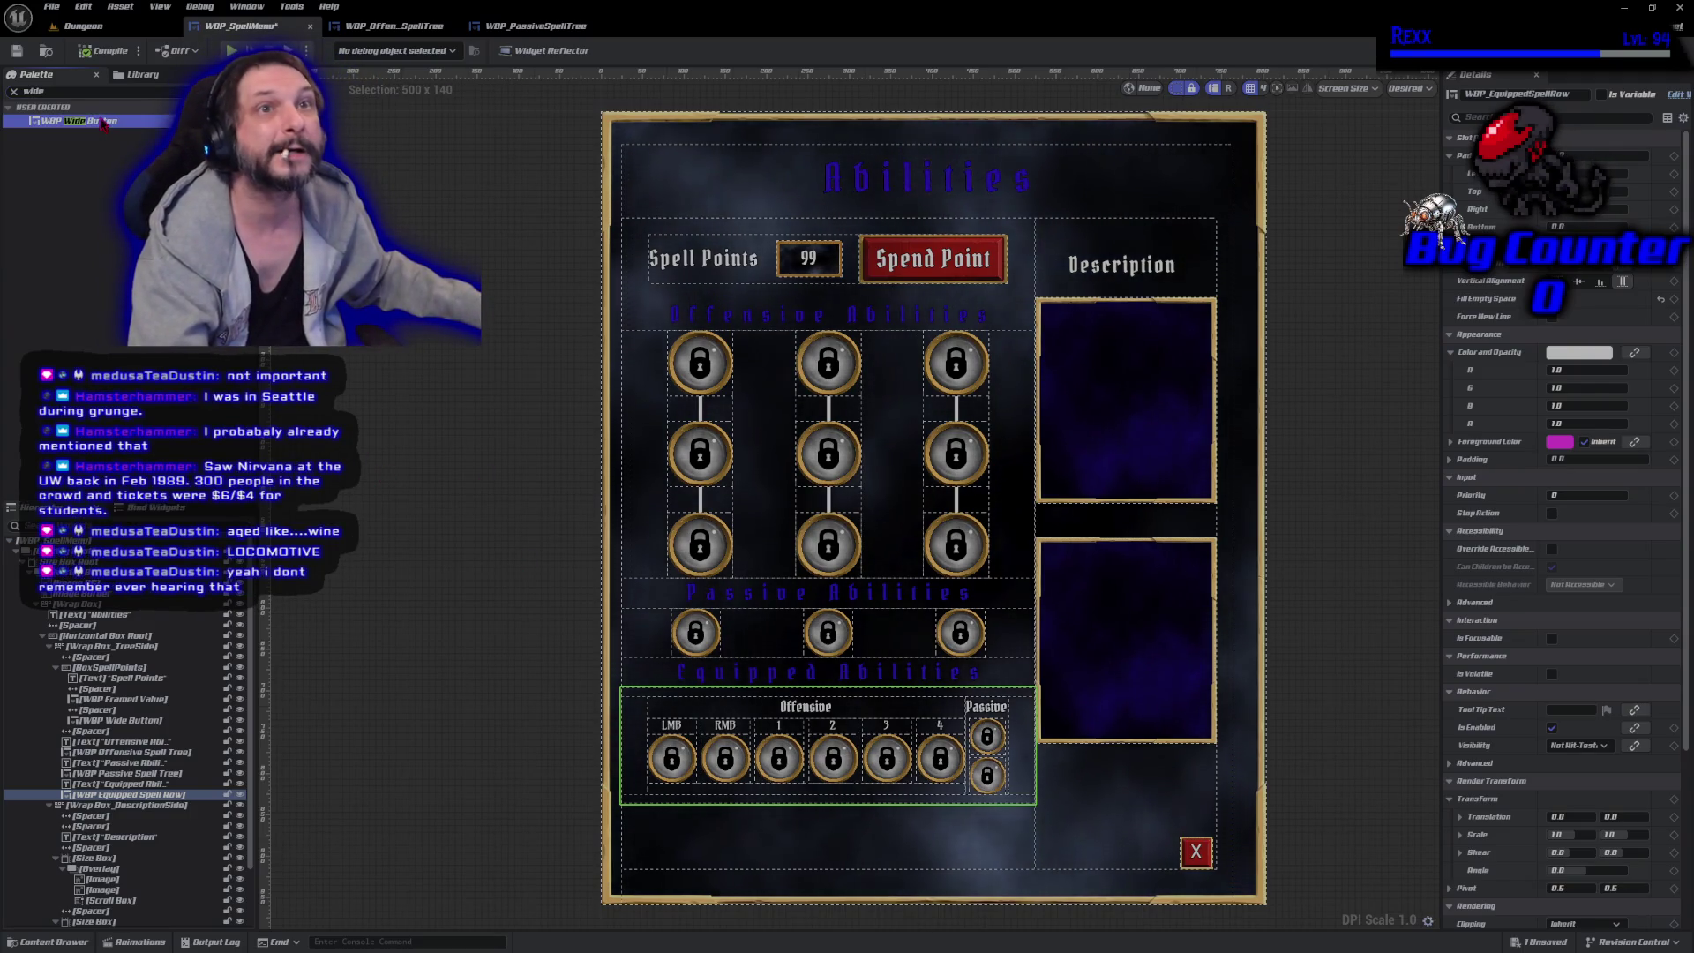
mouse_move(104, 122)
mouse_down()
mouse_move(169, 662)
mouse_move(154, 785)
mouse_up()
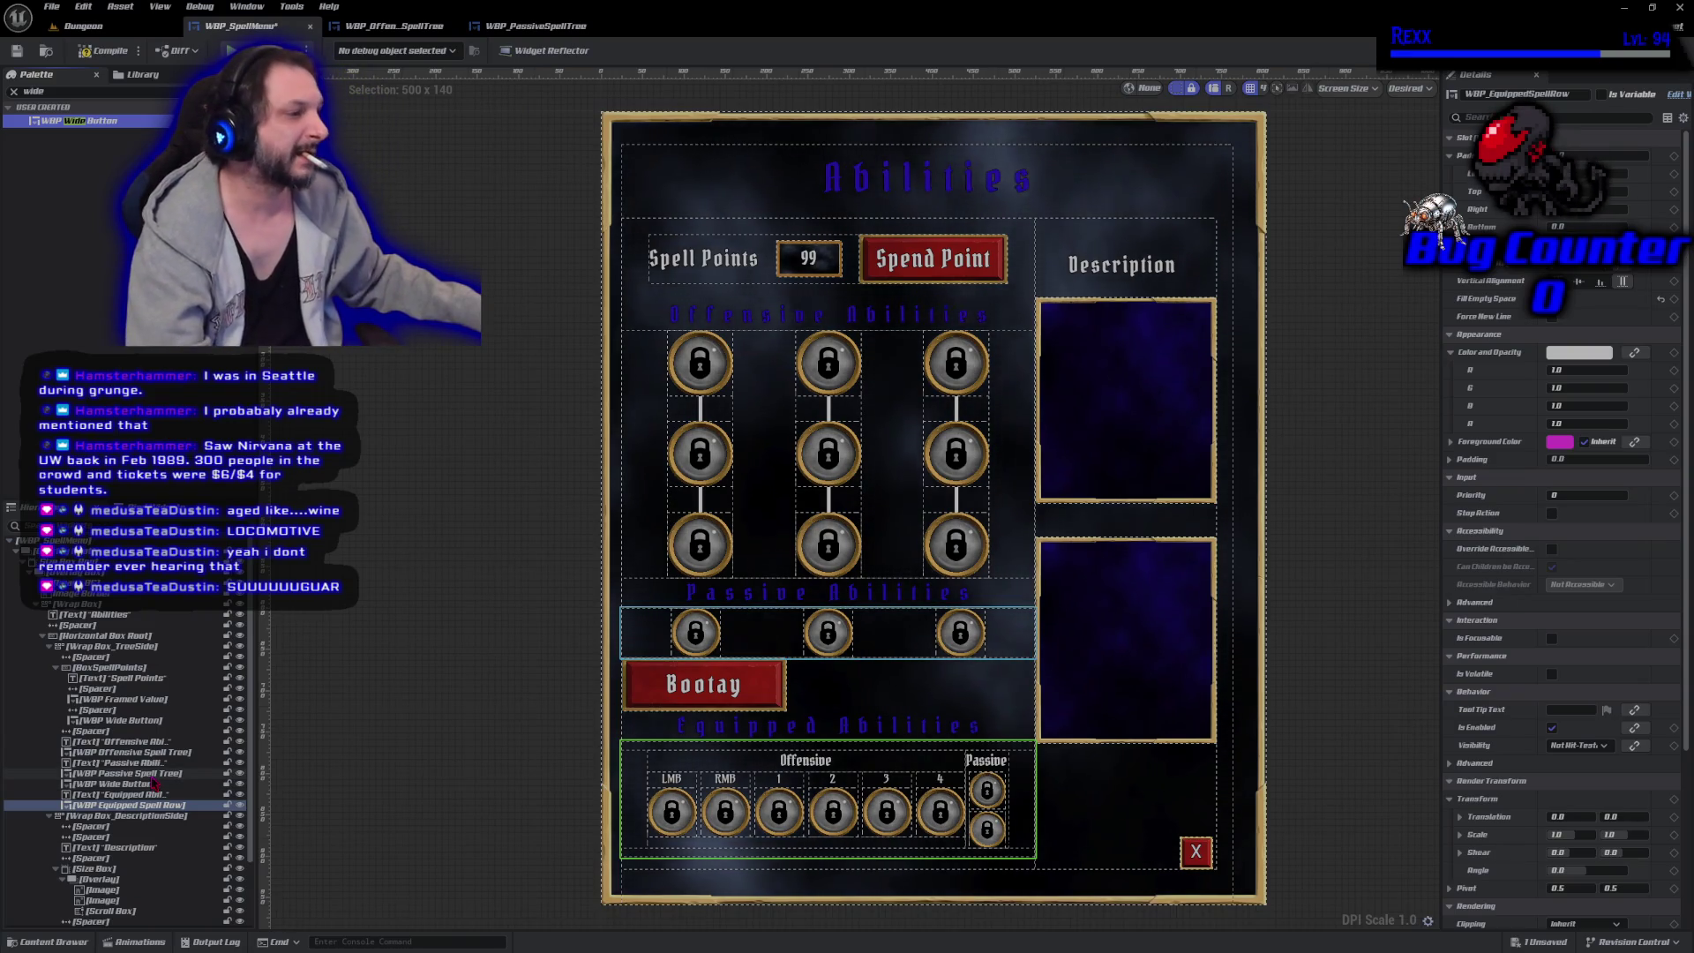
click(636, 708)
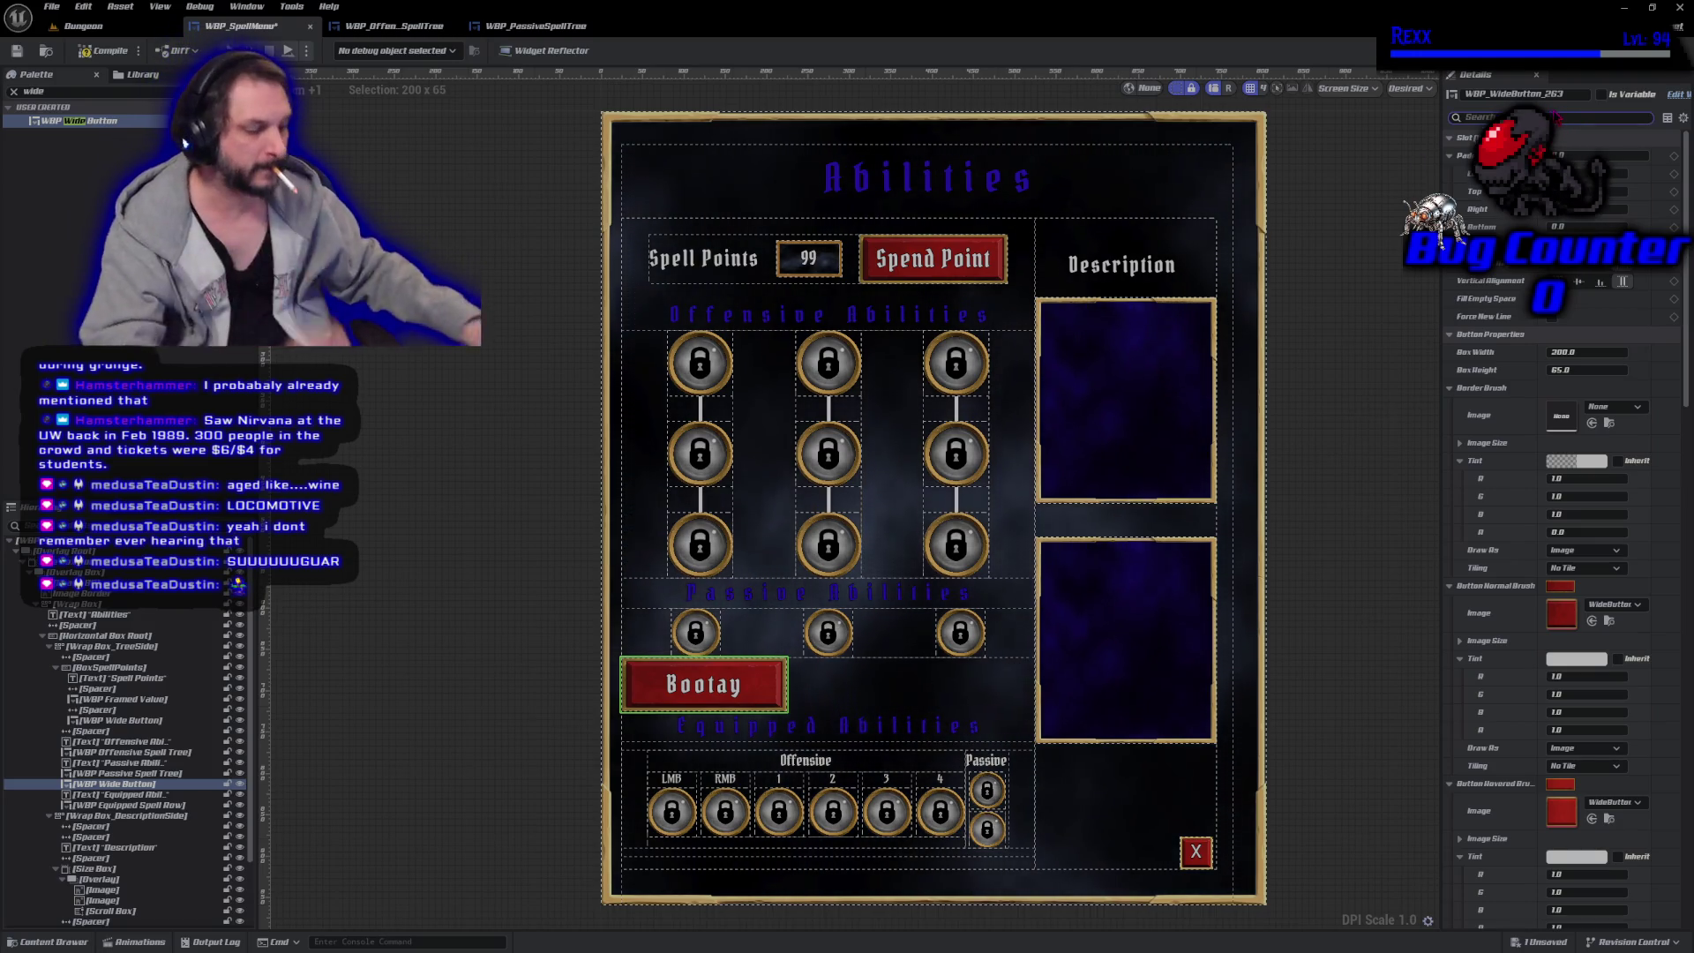
Relabel the wide button from 'Bootay' to 'Equip' and set its Box Width to 100.
text(proper)
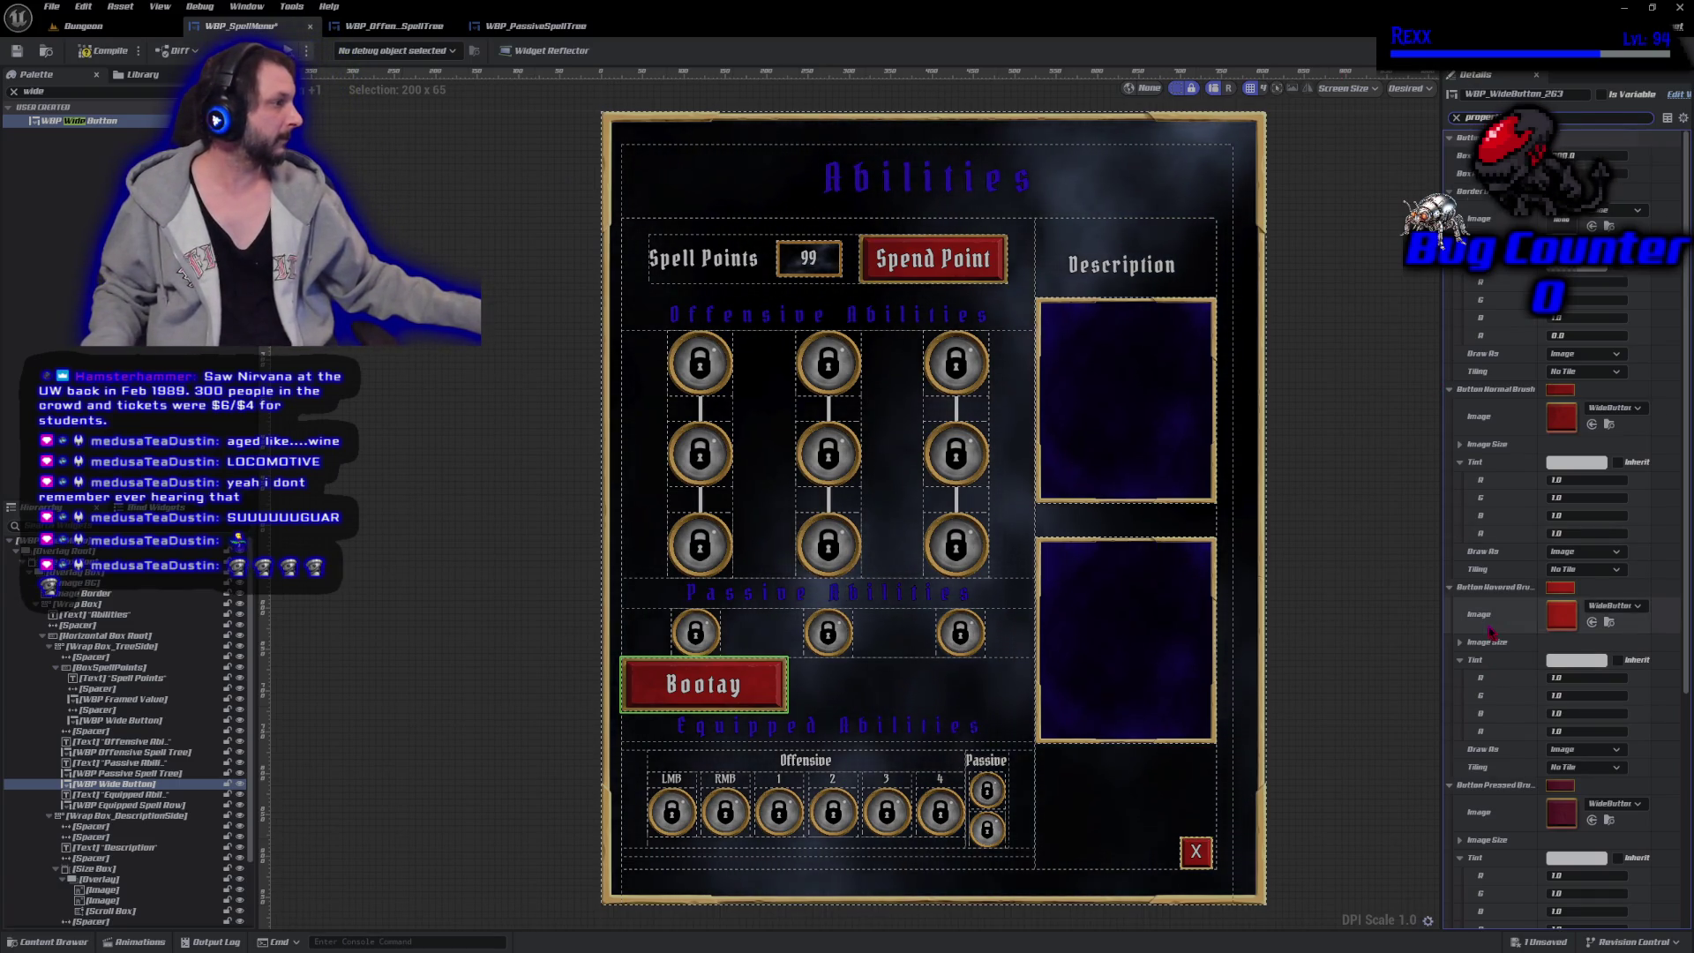
scroll(1490, 631, down, 5)
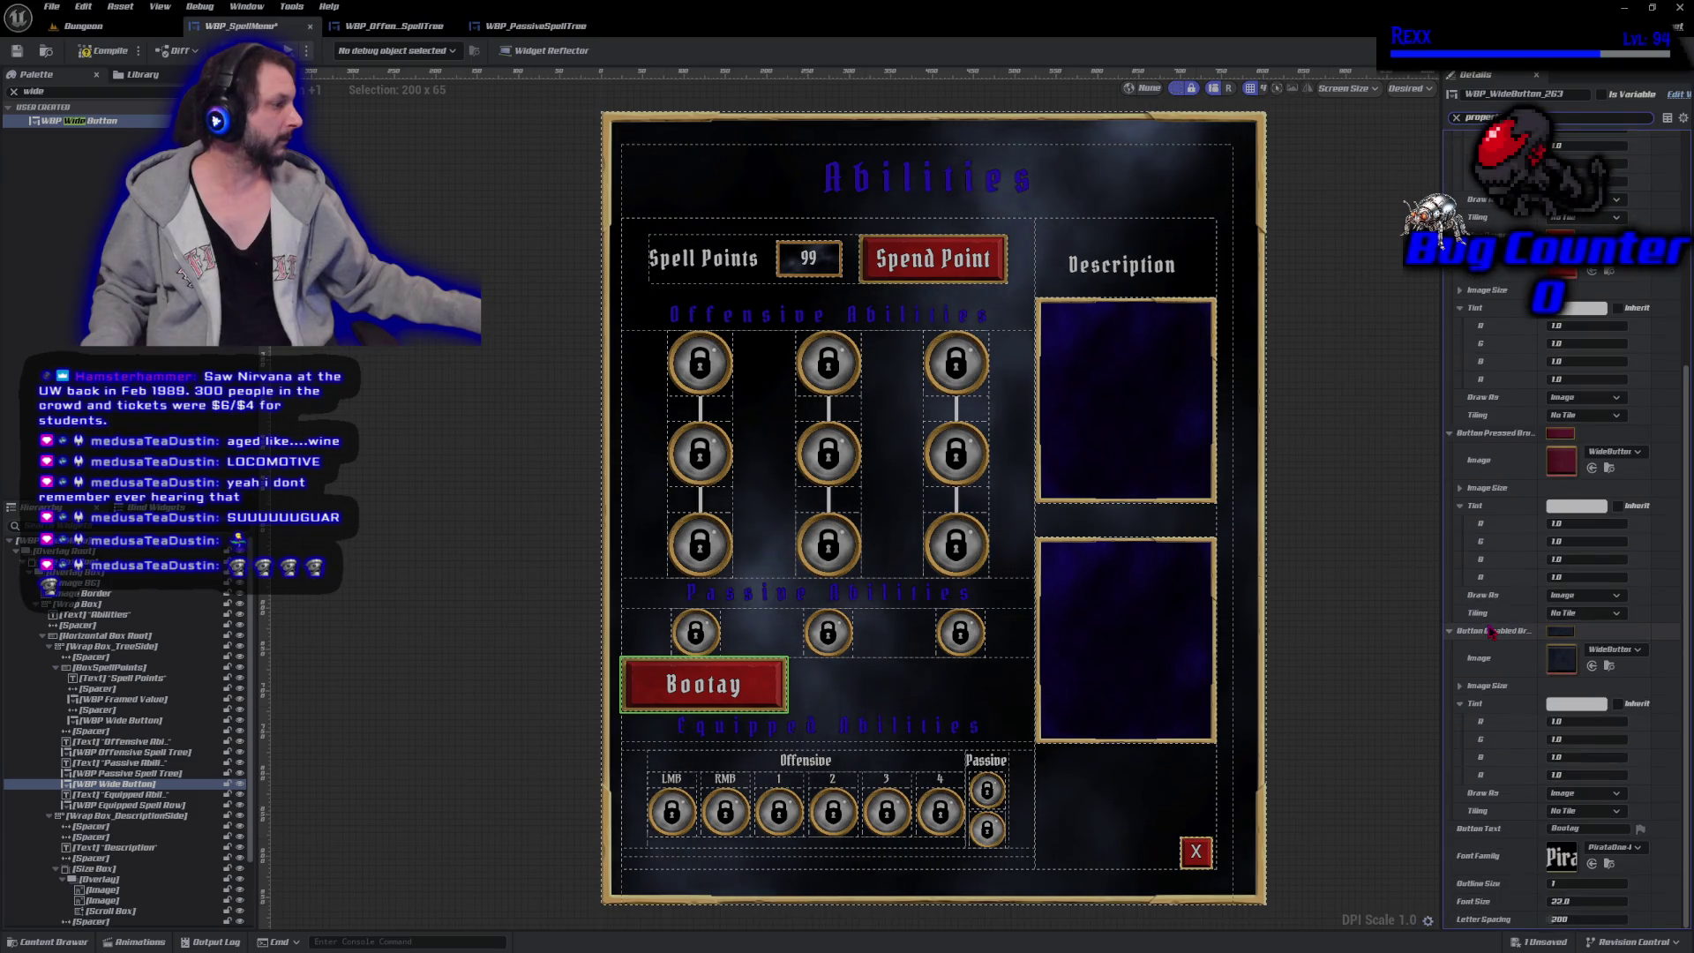
click(1579, 828)
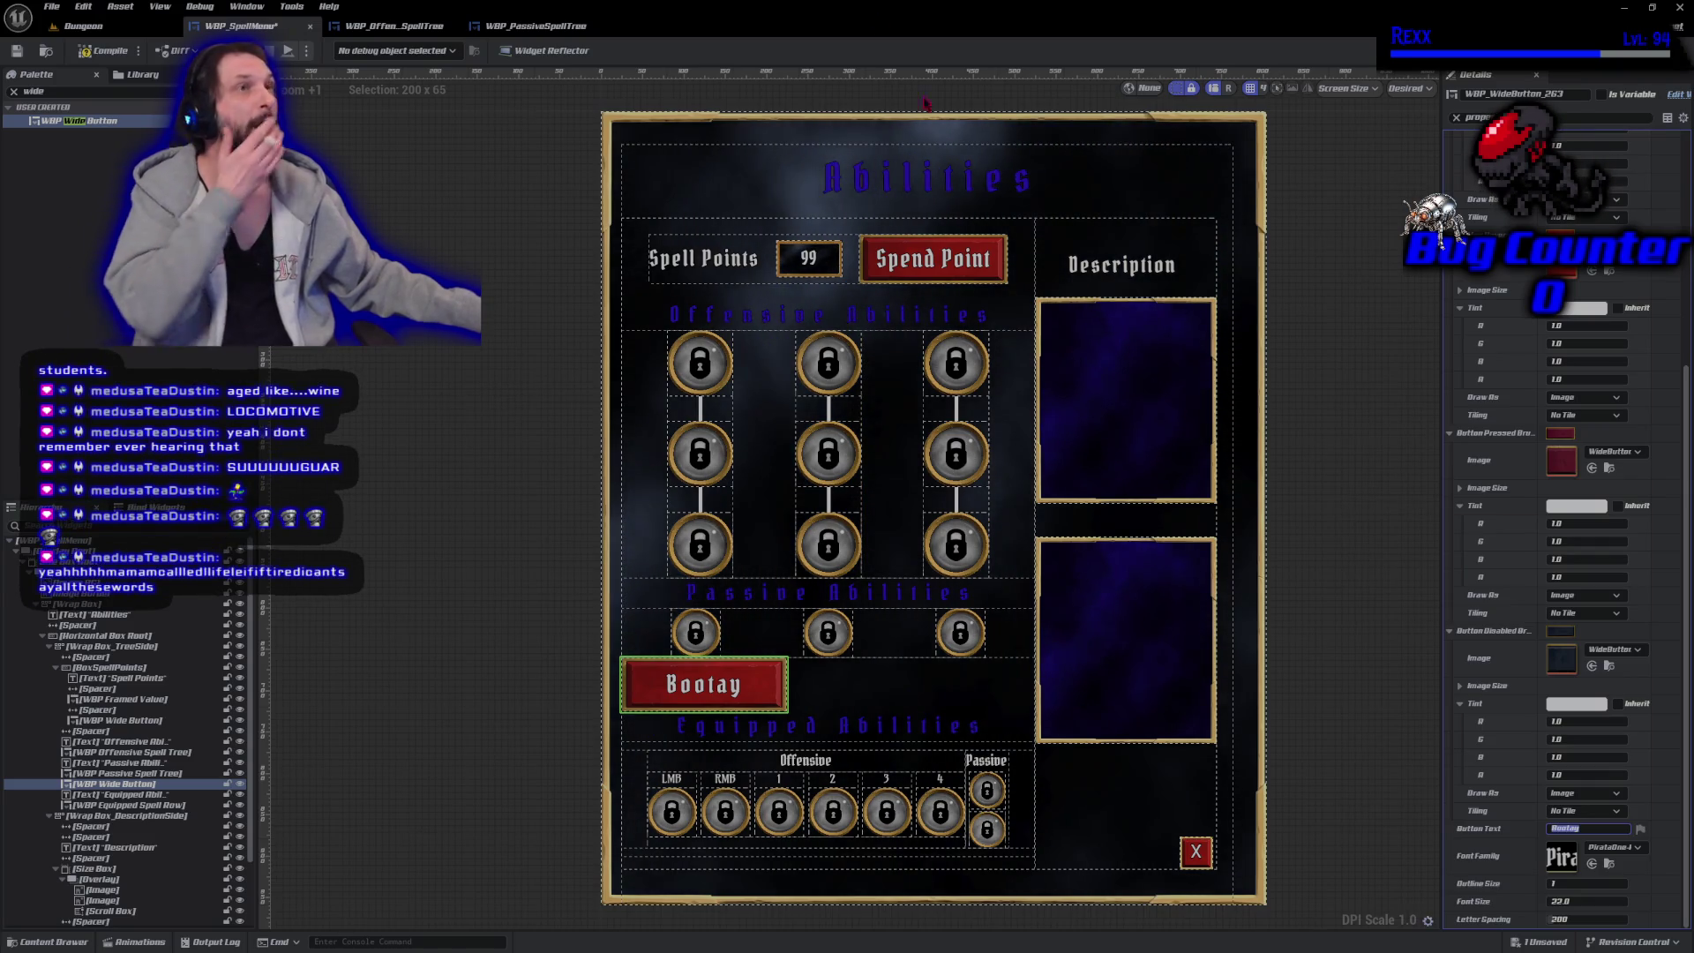
click(1599, 830)
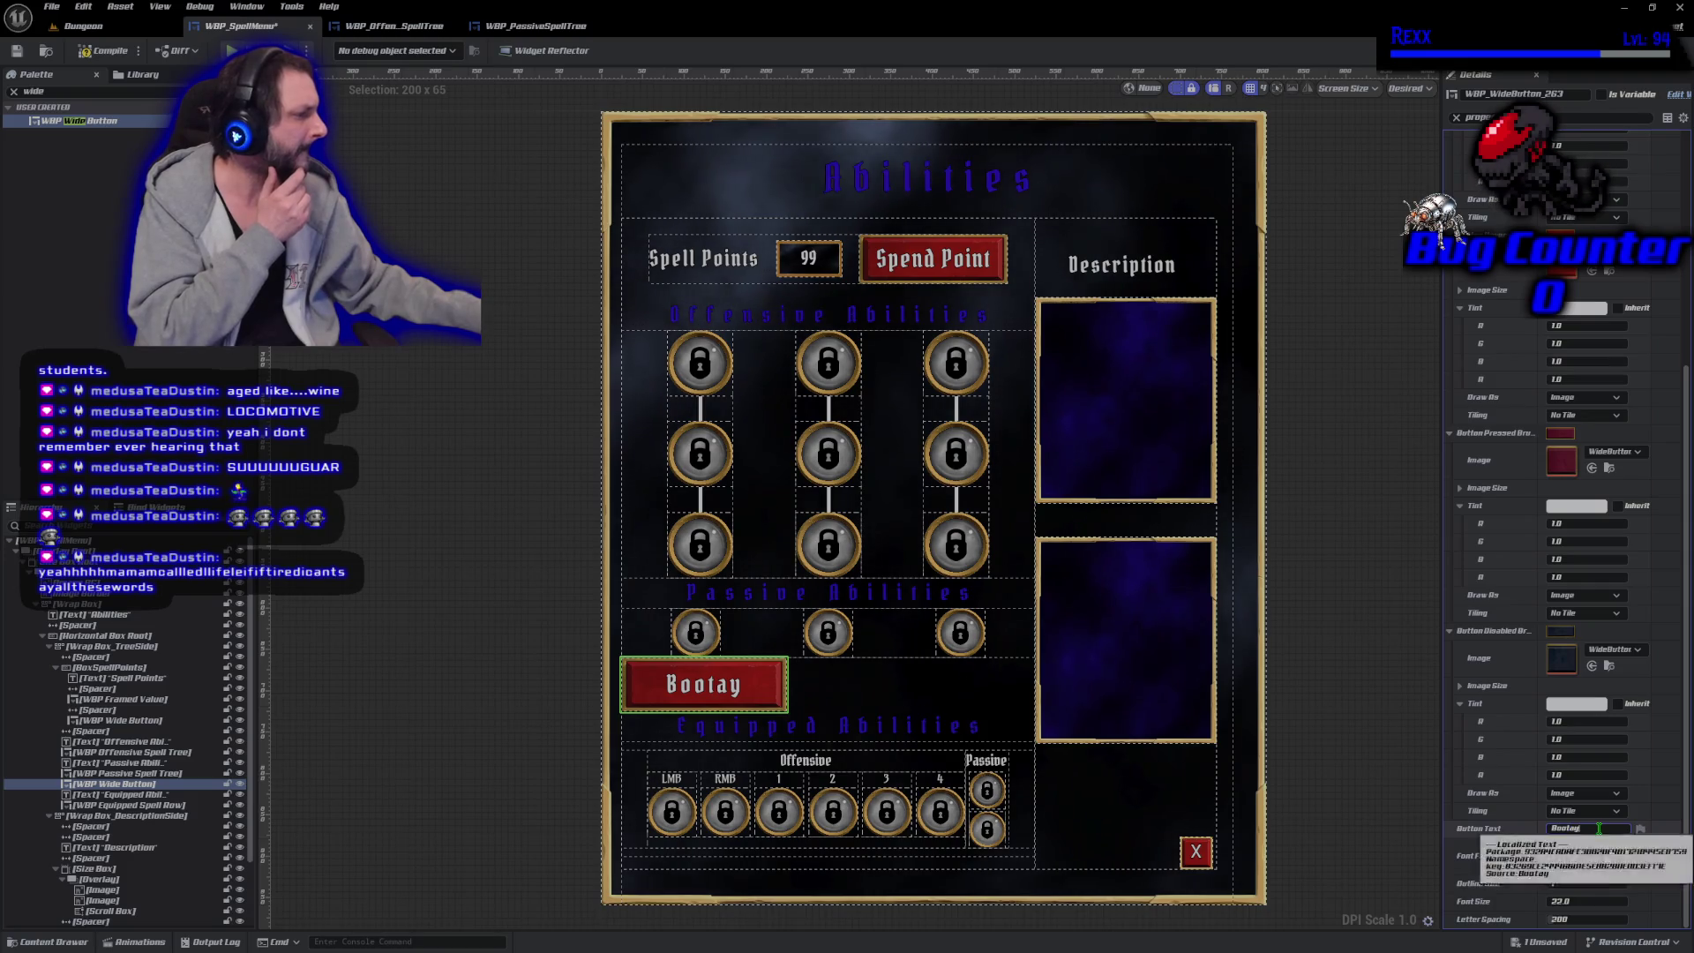
double_click(1599, 829)
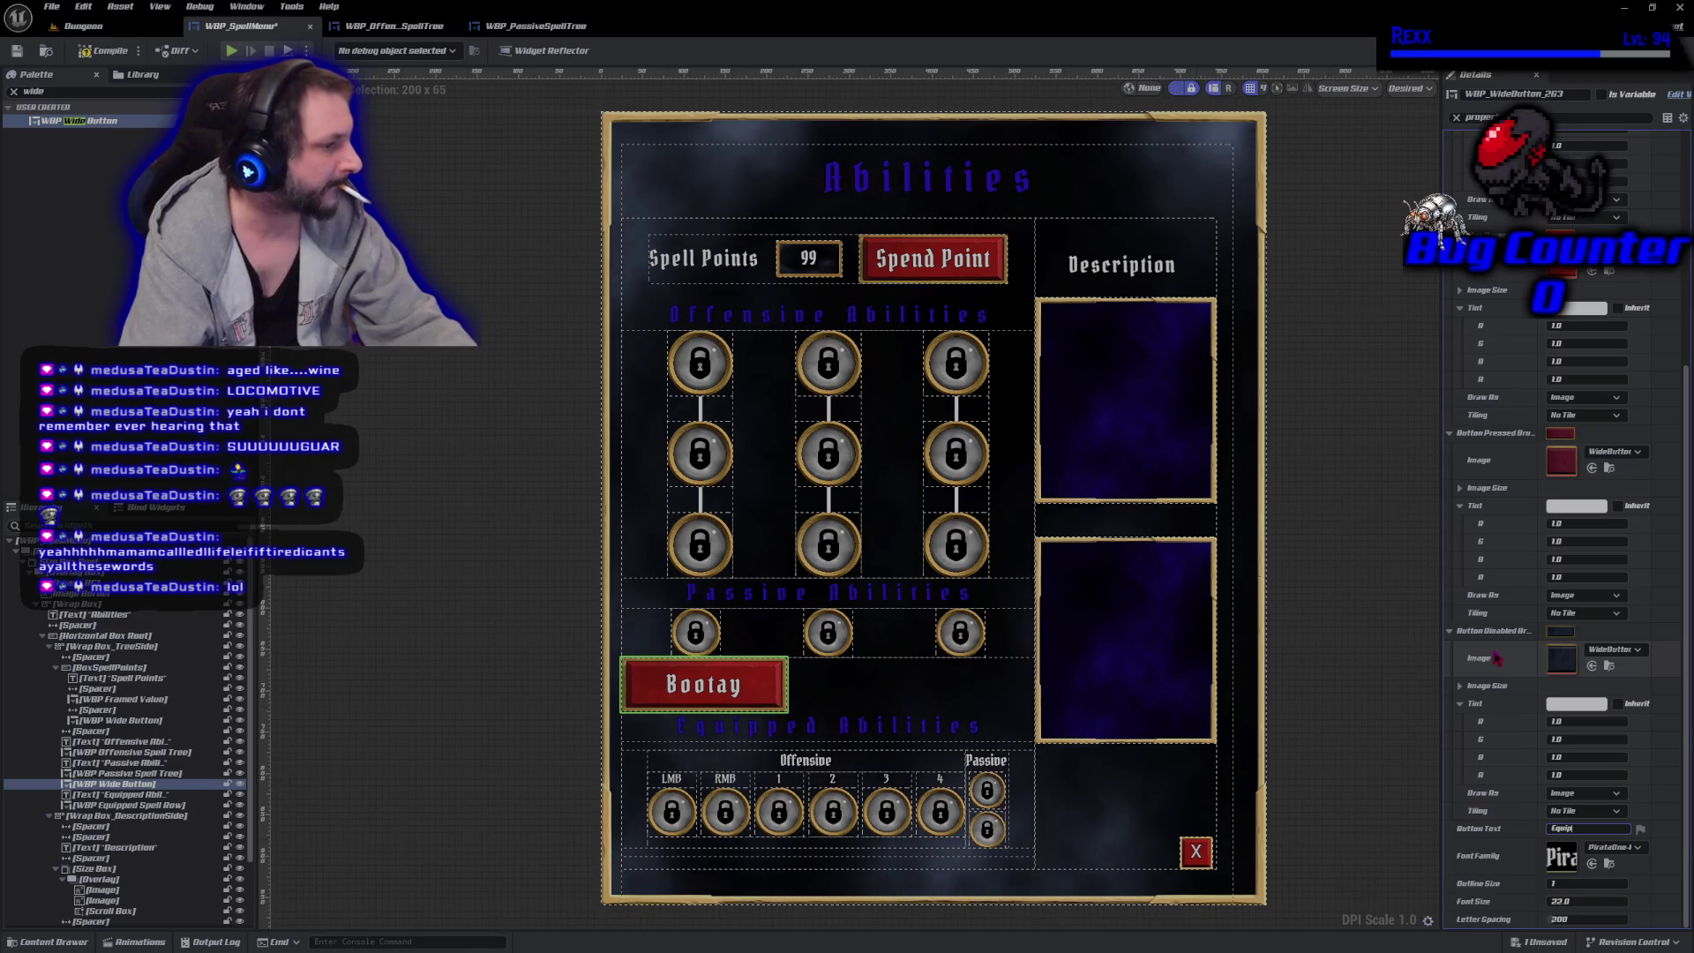
key(Return)
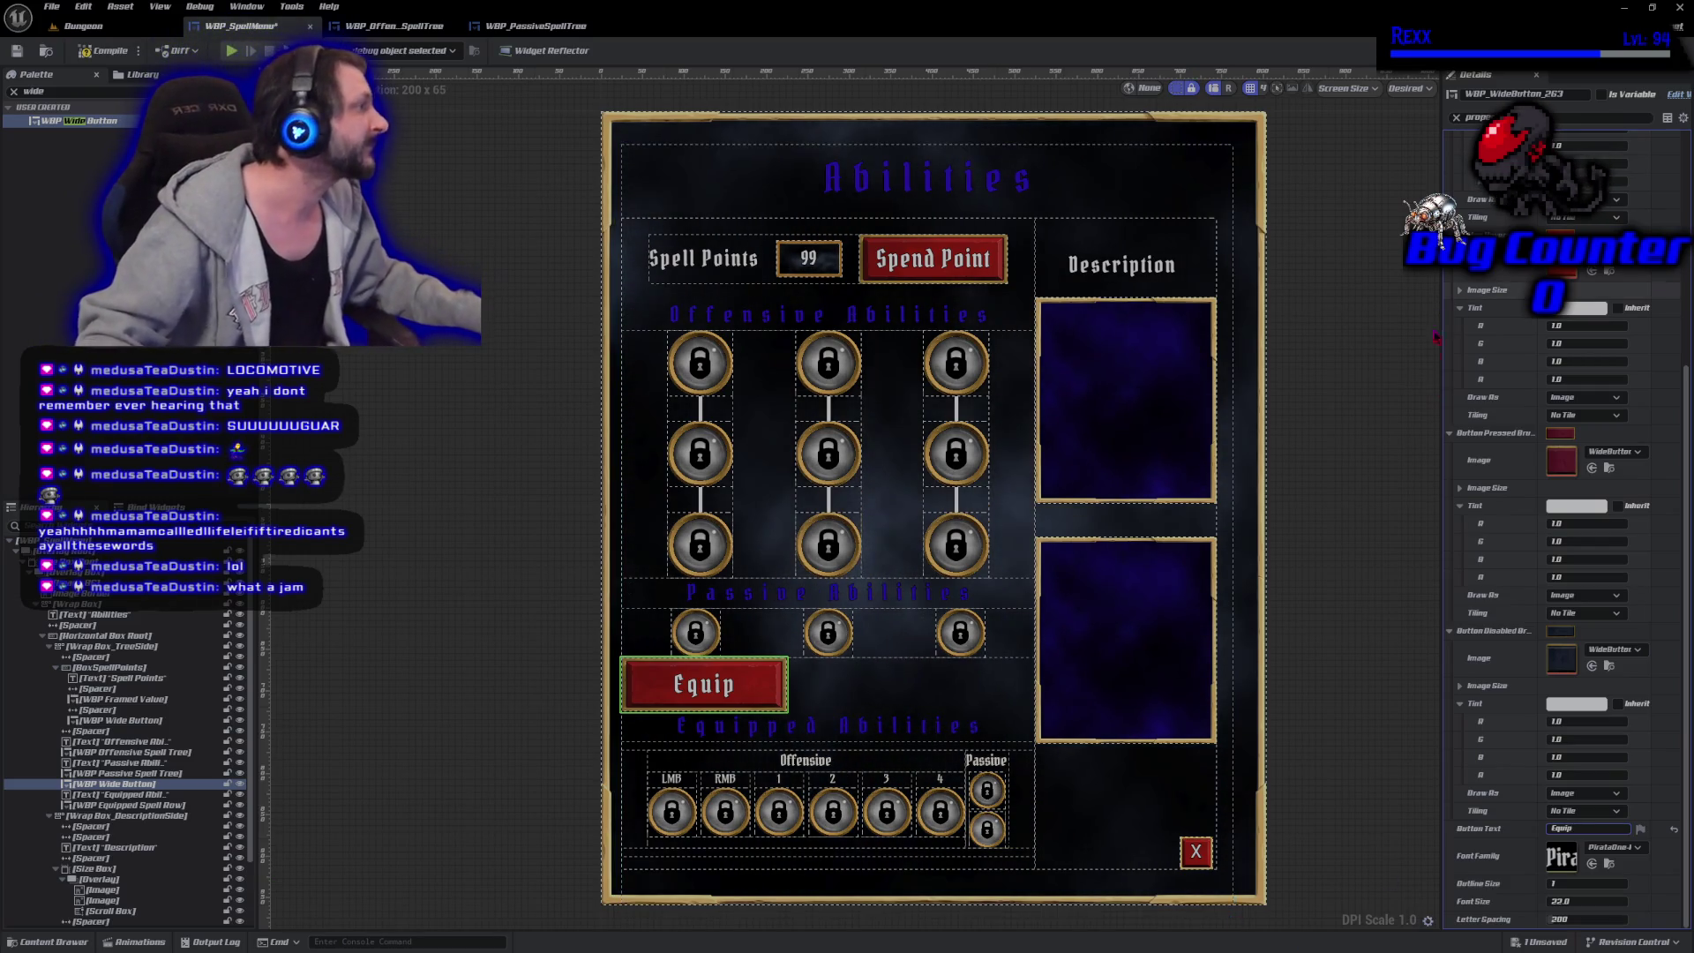
scroll(1487, 477, up, 8)
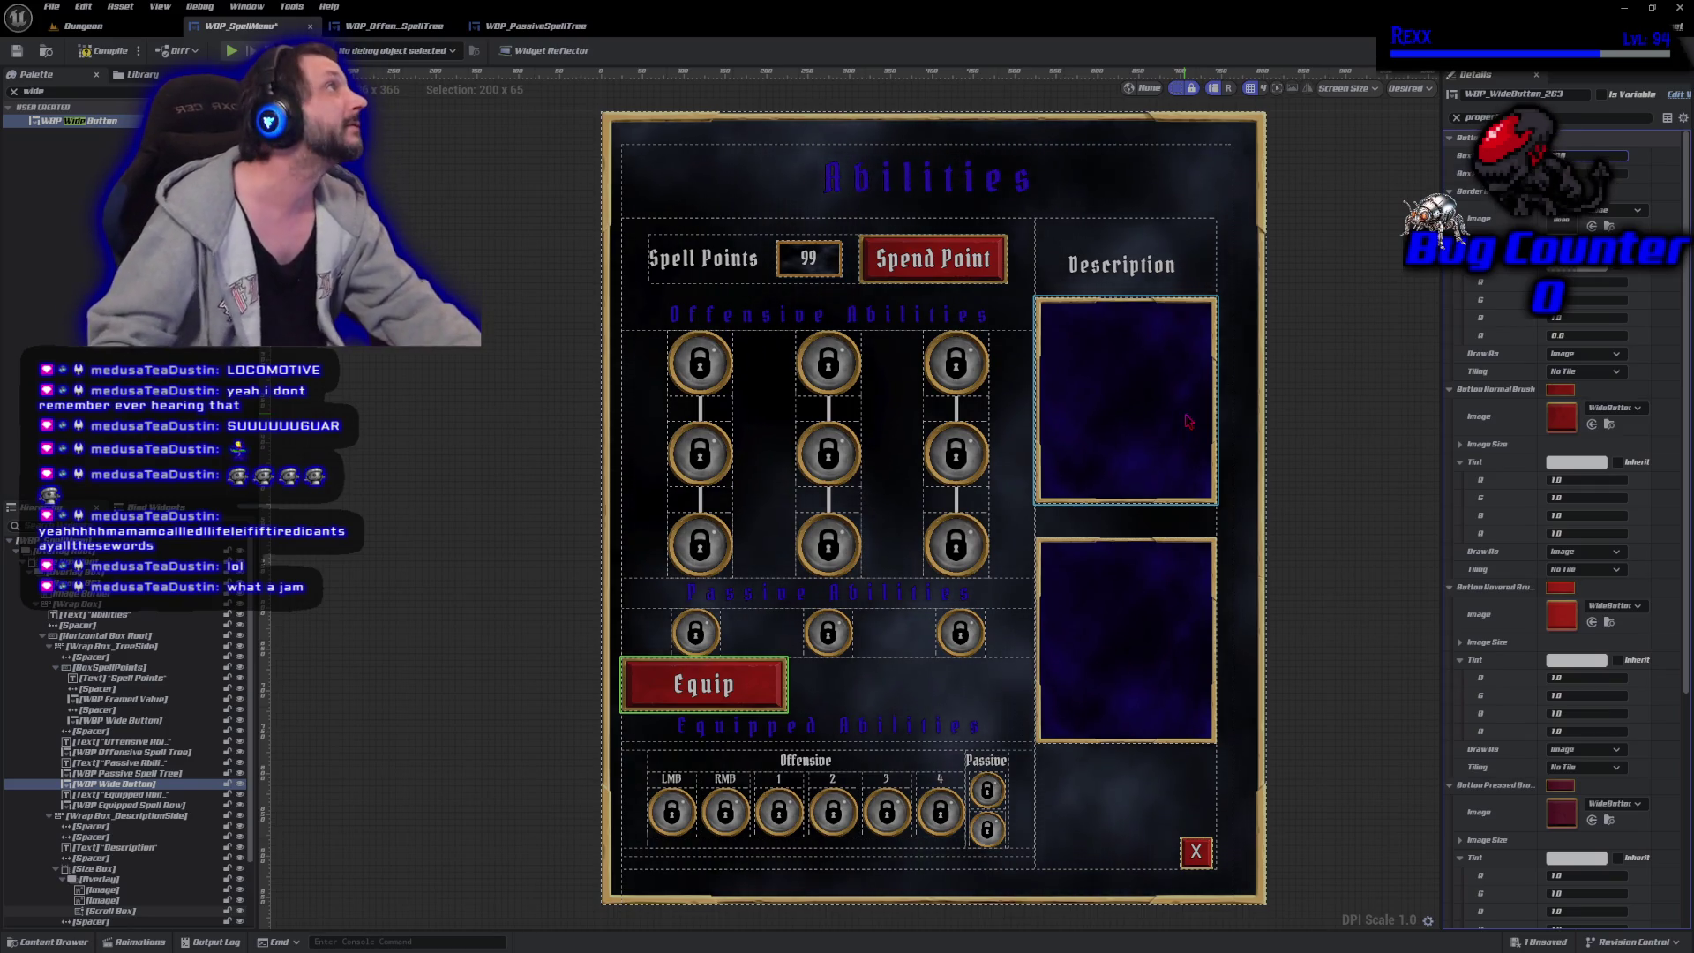
key(Return)
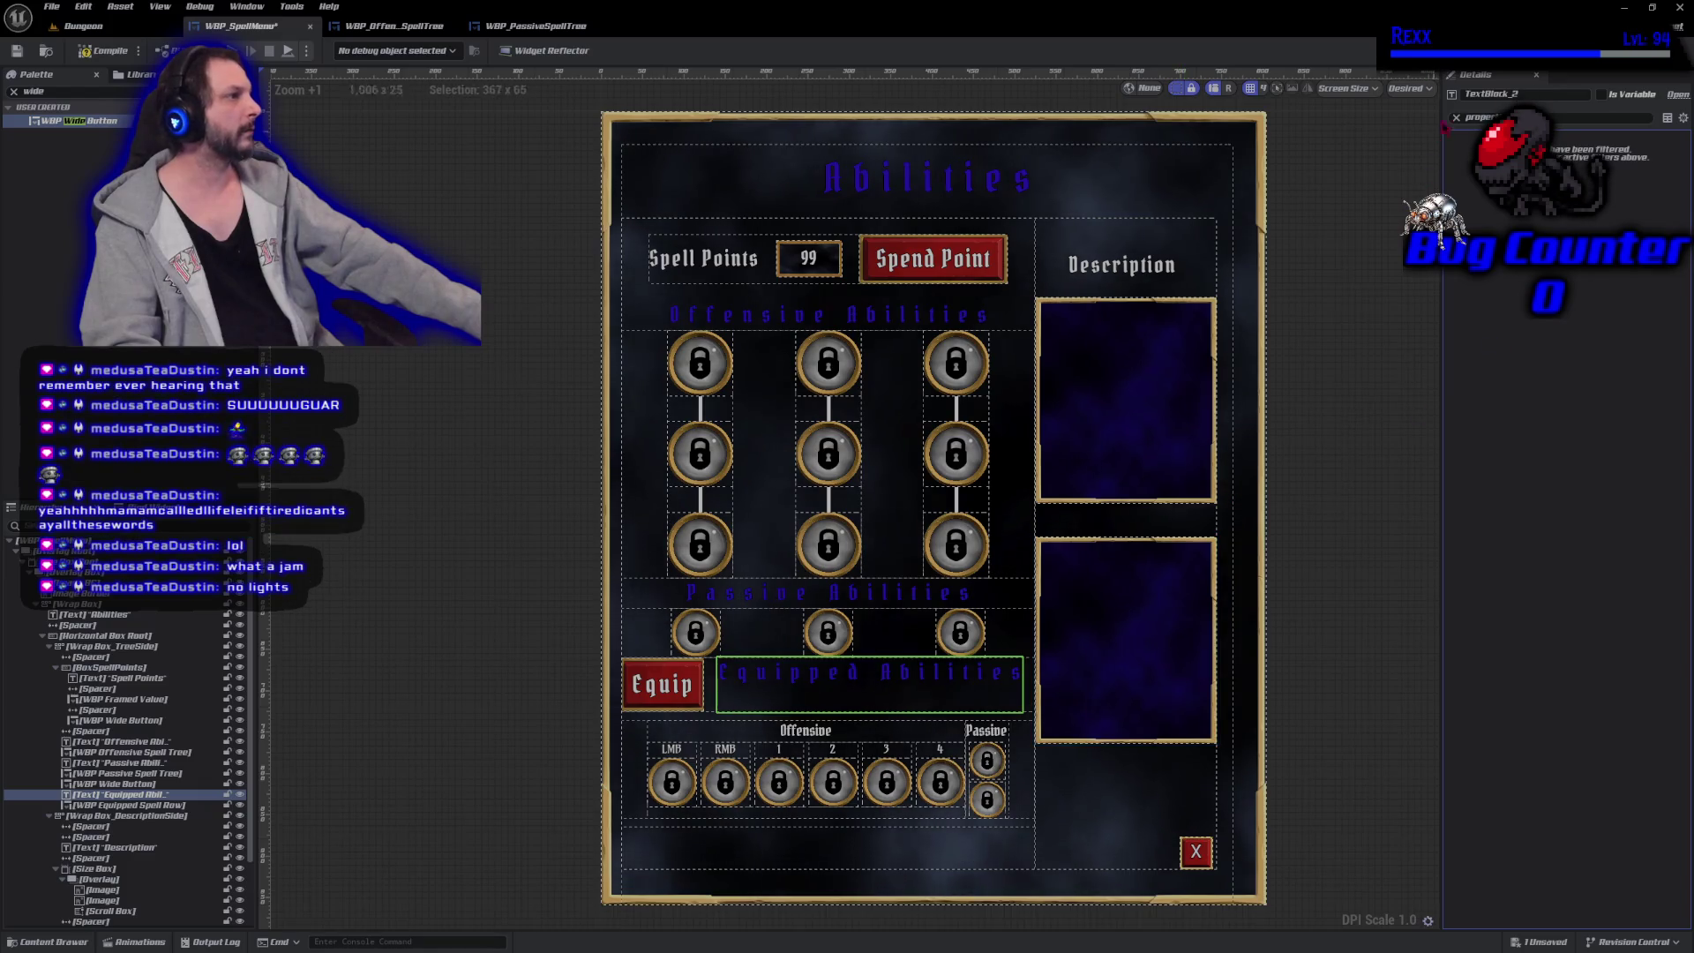
Tick Force New Line on the Equipped Abilities text so it starts its own line.
key(Escape)
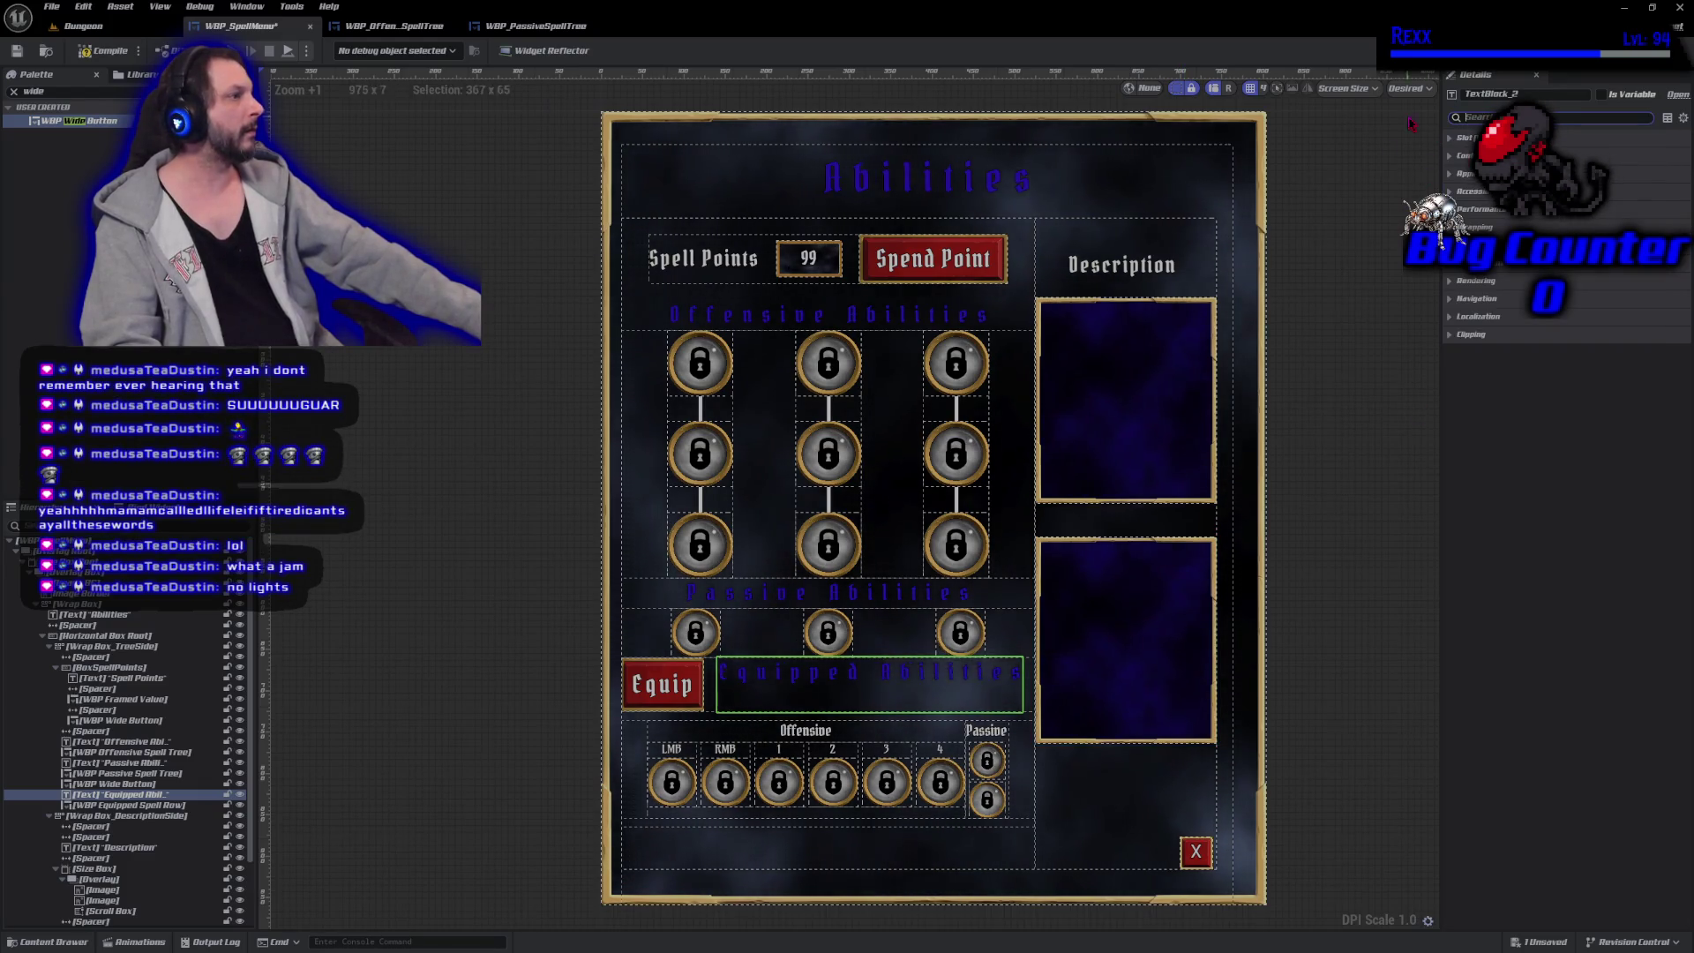
click(838, 688)
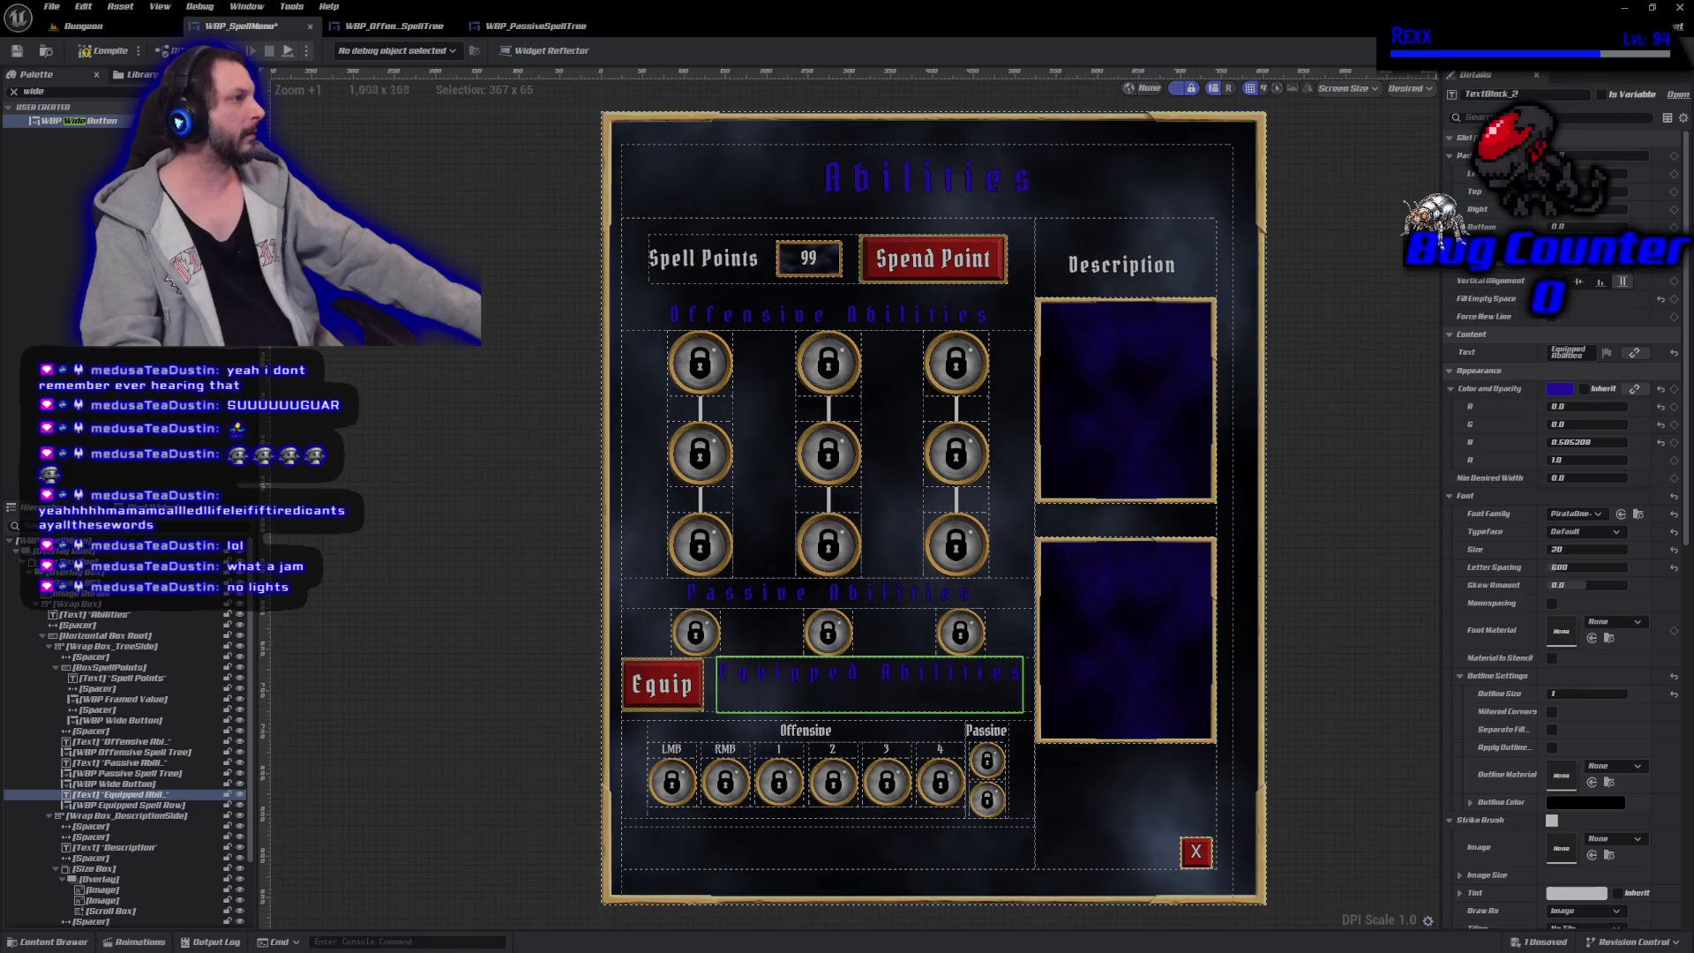
click(1551, 317)
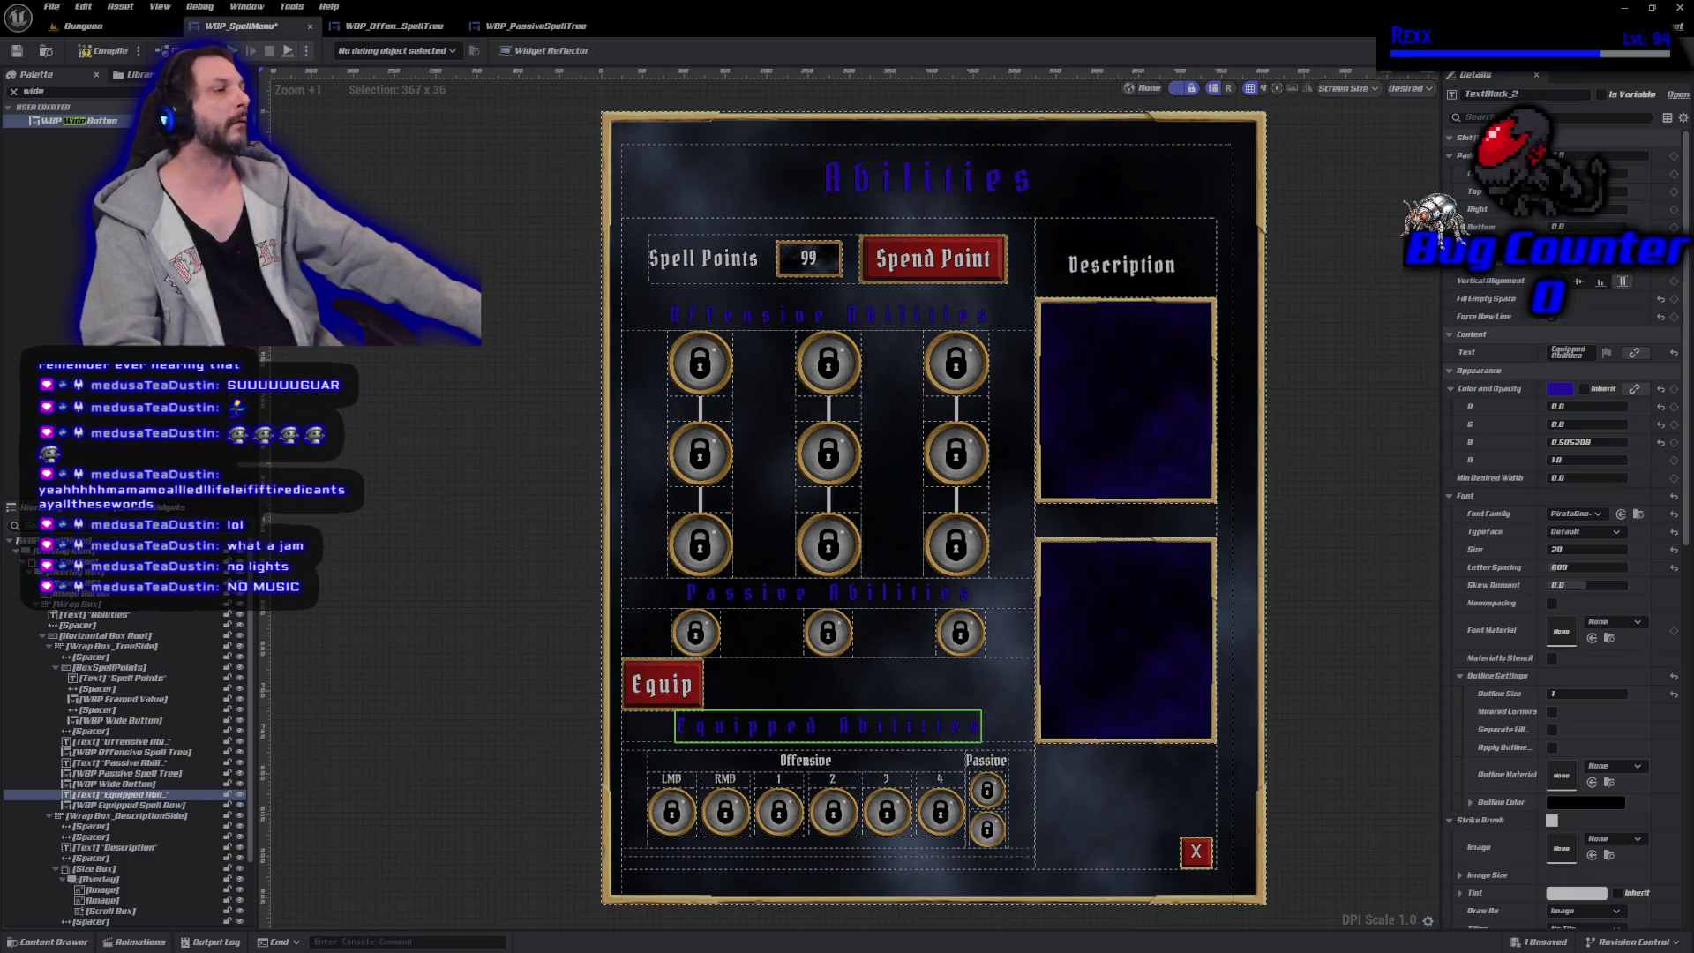
Try Fill Empty Space on the Equip button, then undo it to keep 100 width.
click(656, 679)
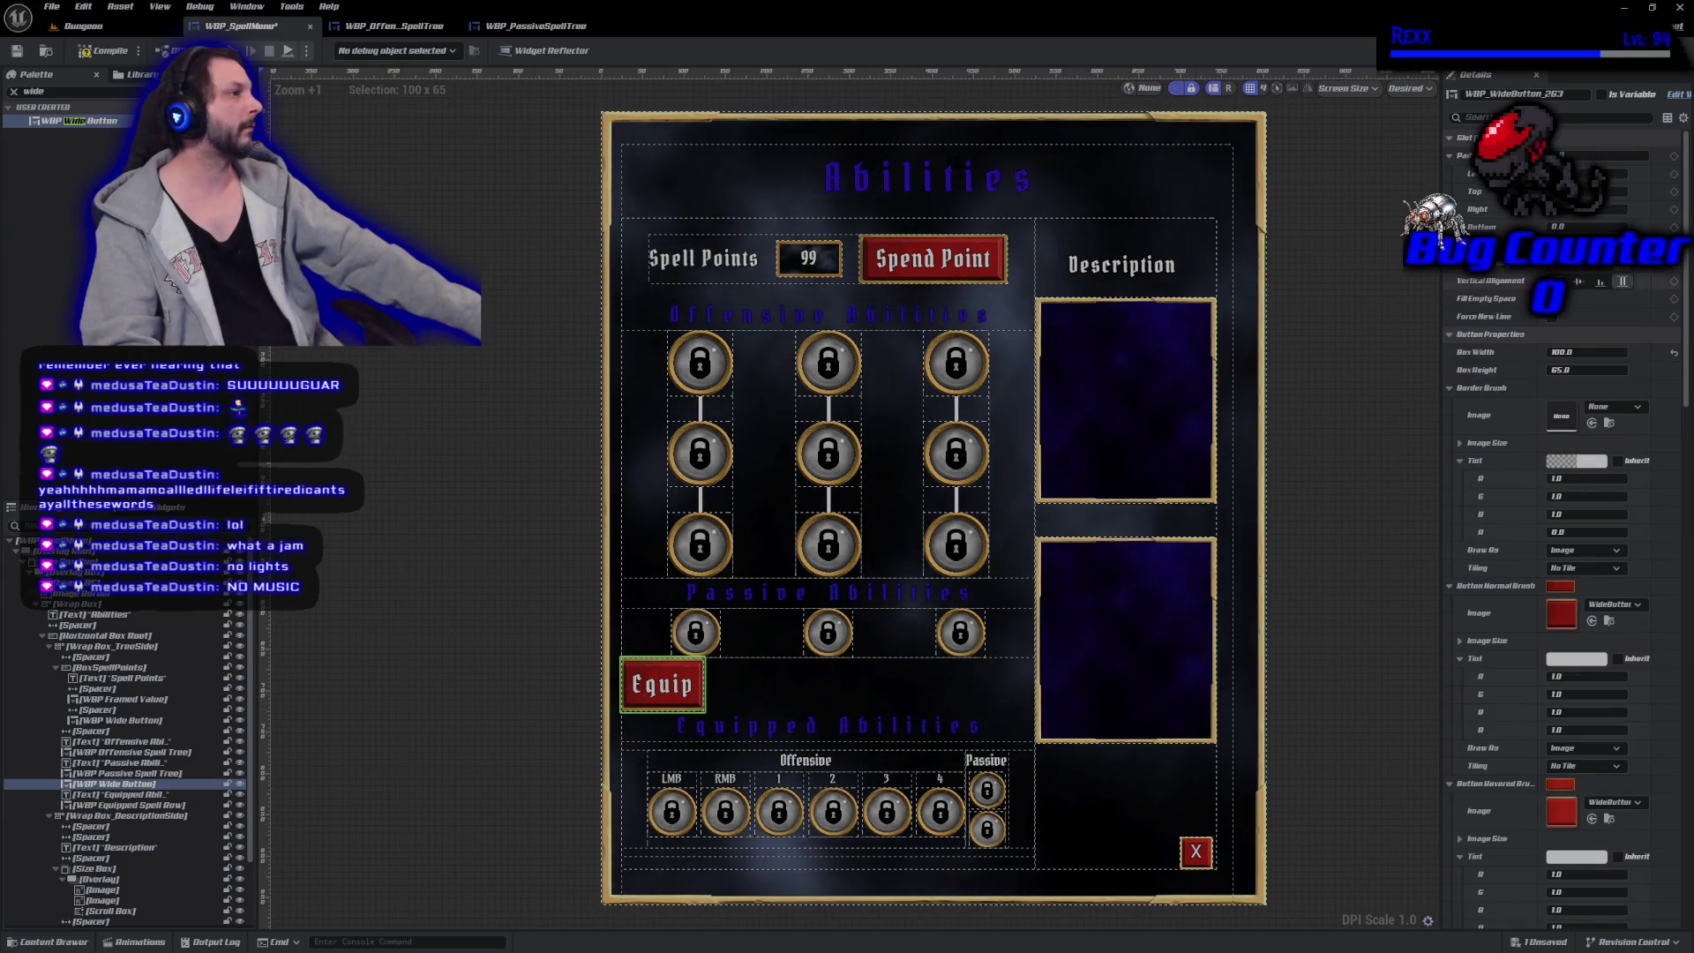
click(1560, 299)
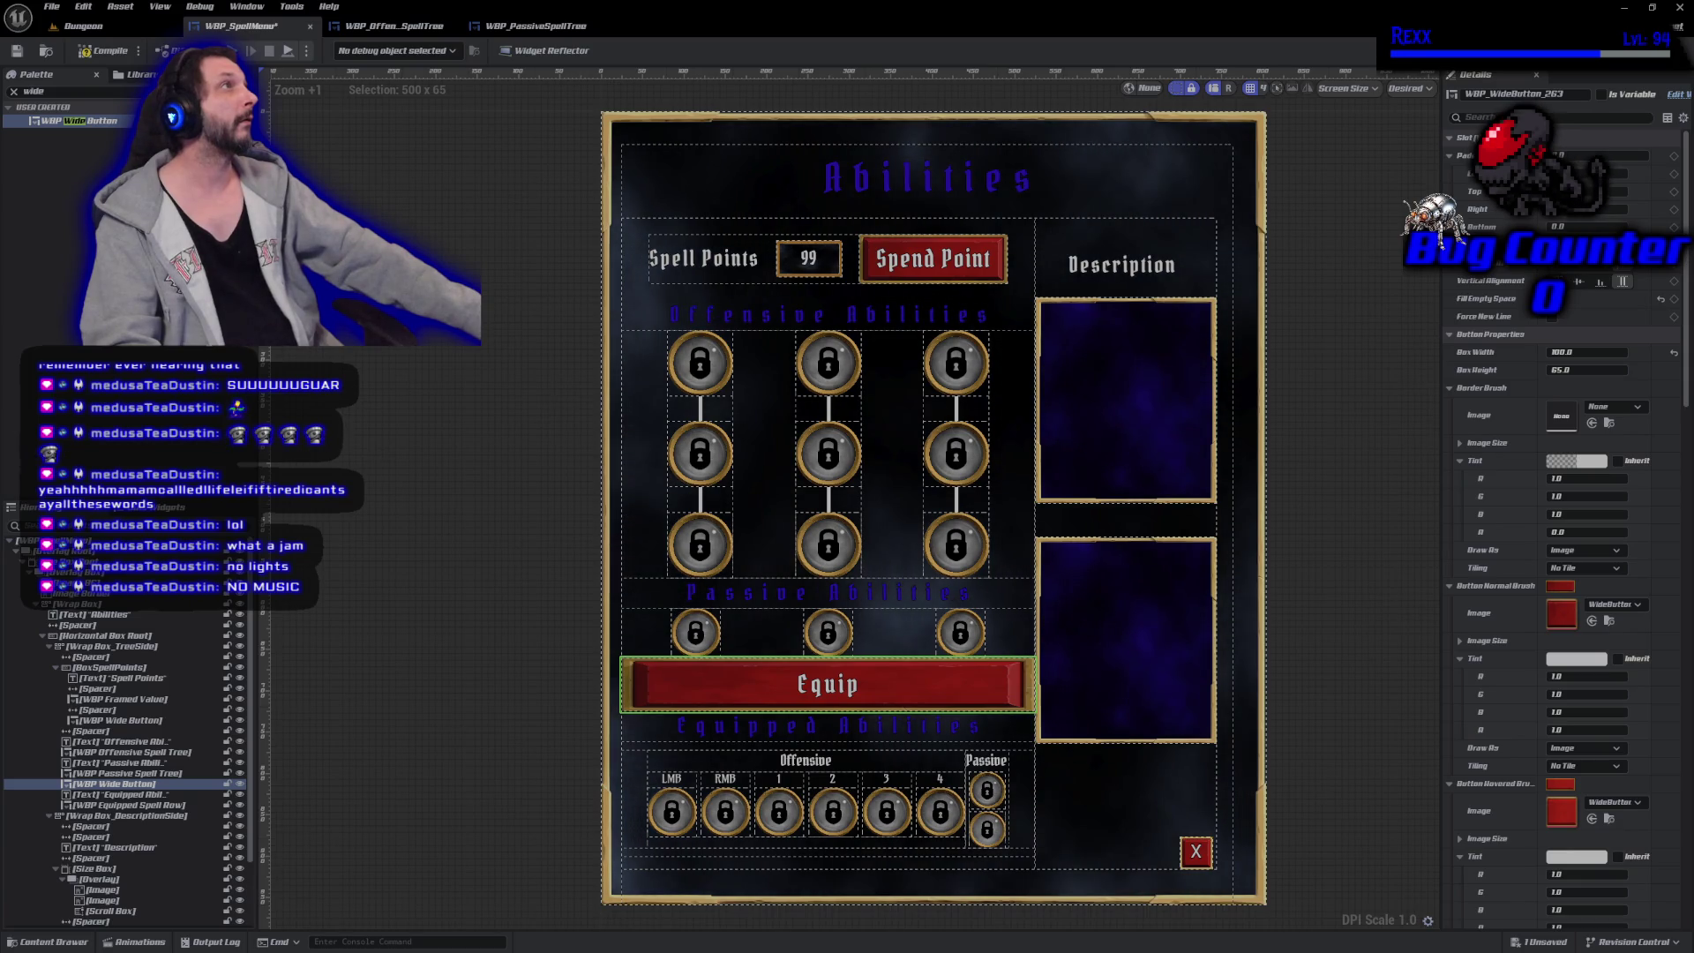
key(ctrl+z)
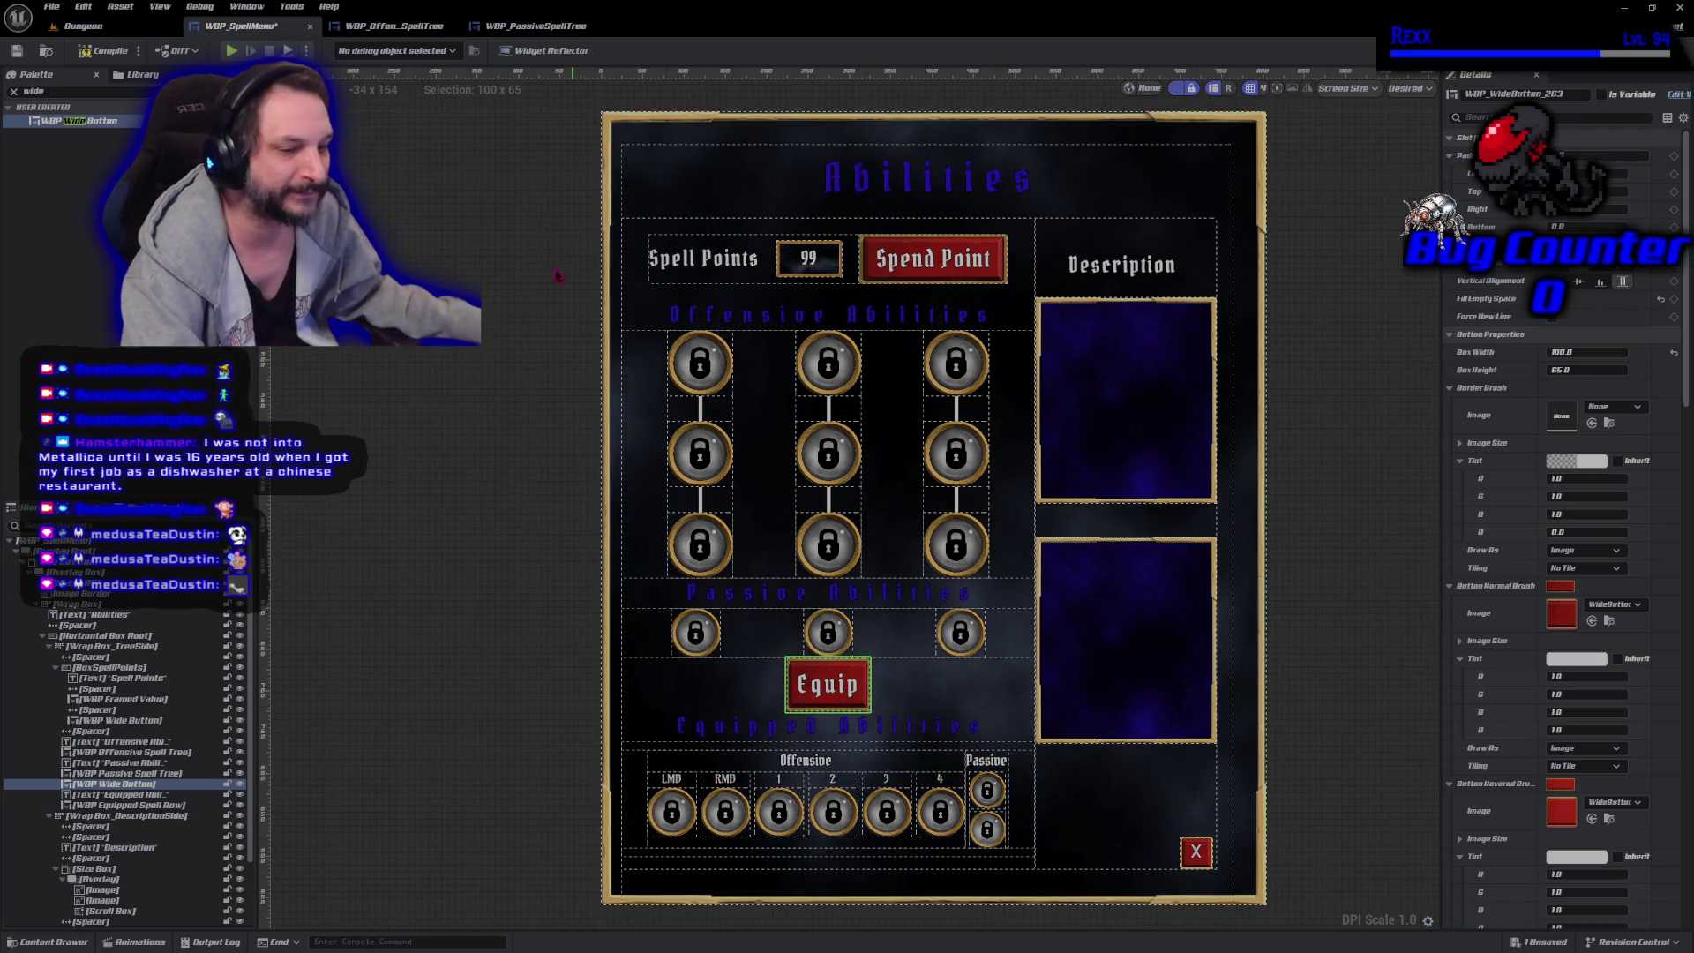
Check WBP_Offen_SpellTree's UpdateBoxSize graph, then return to WBP_SpellMenu's Palette search text.
click(397, 27)
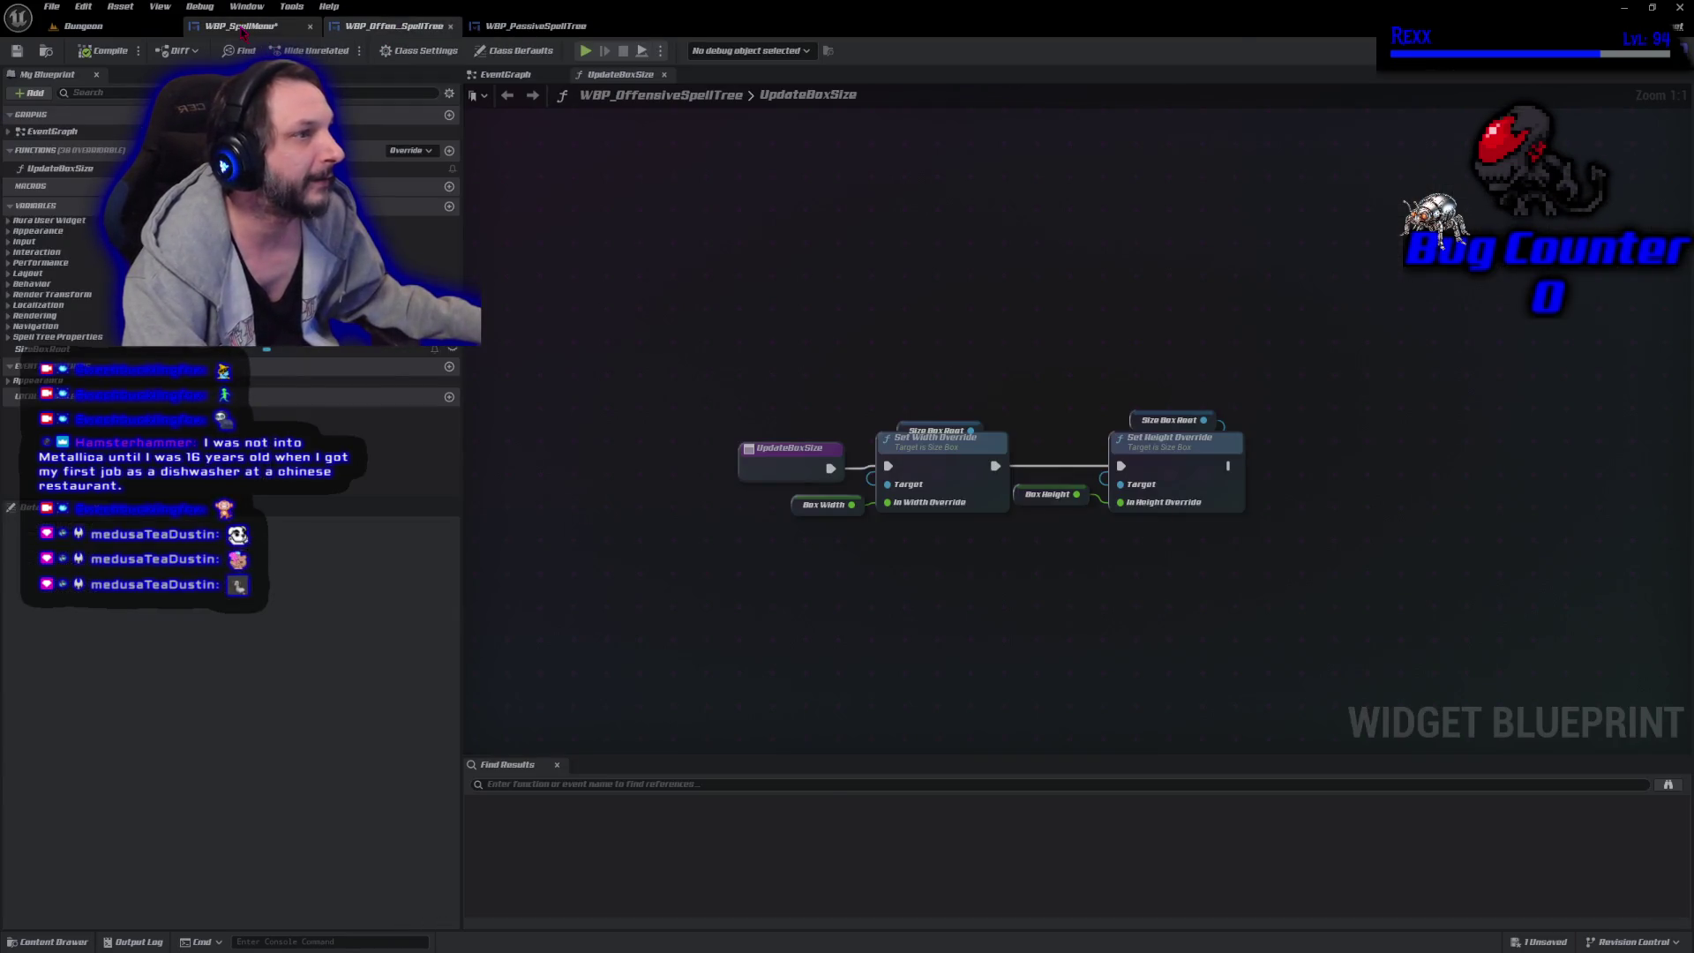
click(243, 30)
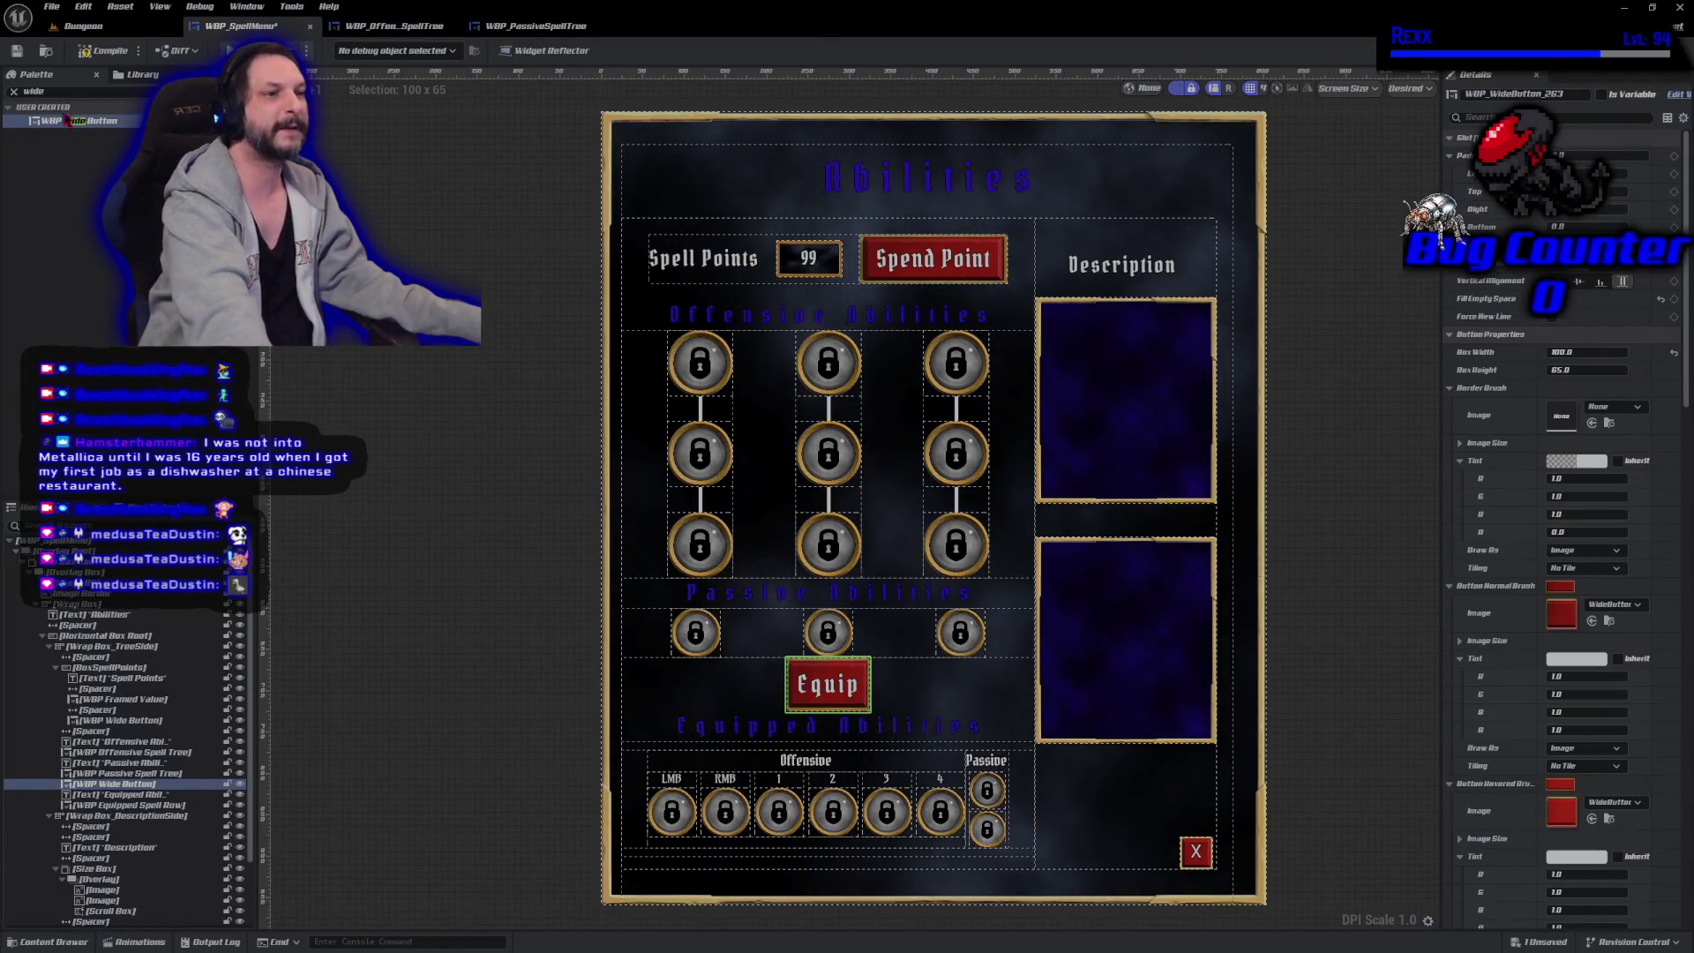
click(36, 91)
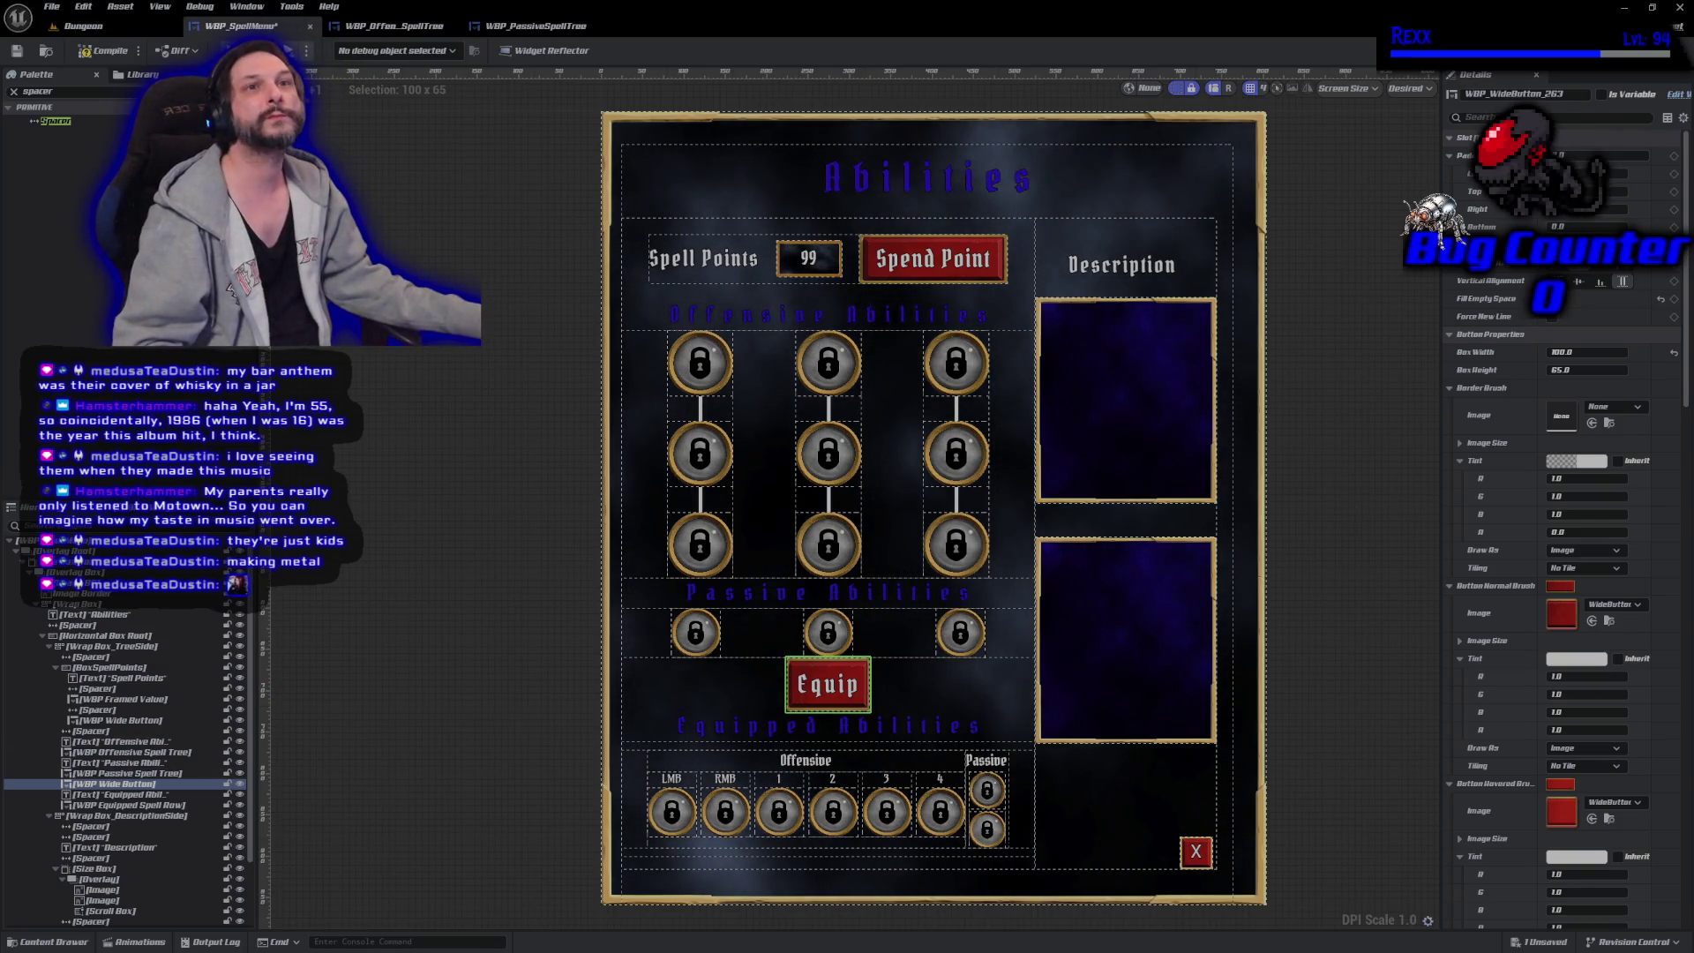
click(55, 121)
drag(132, 785, 126, 785)
click(126, 783)
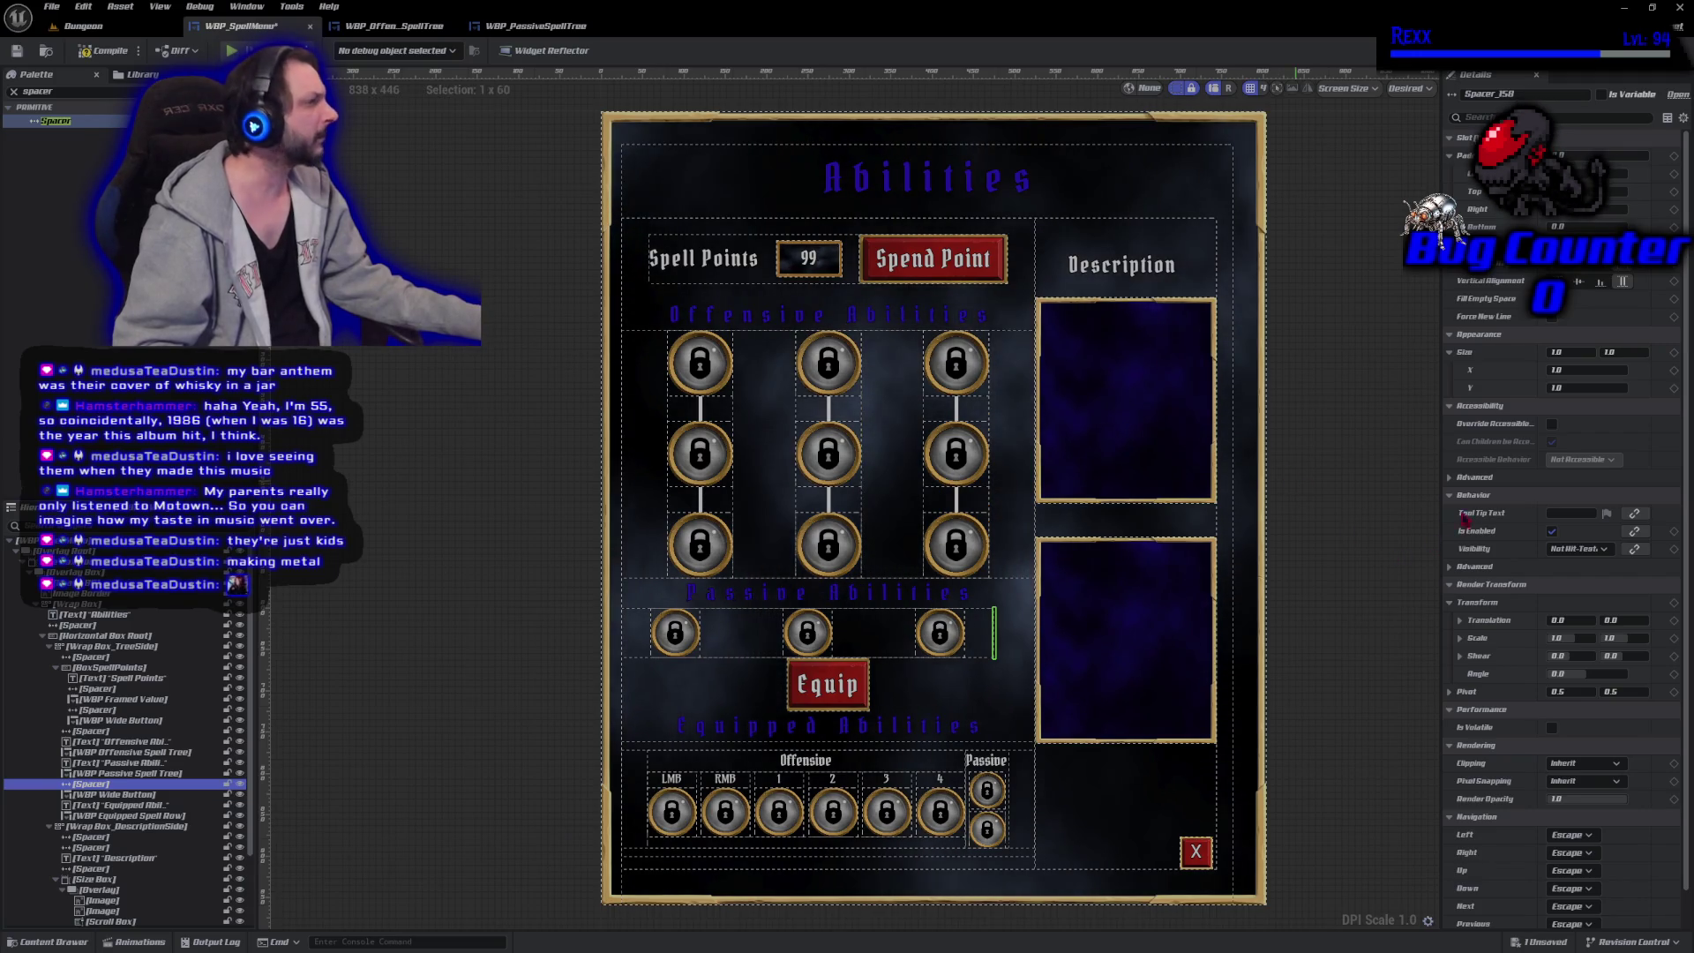
click(1574, 370)
text(67)
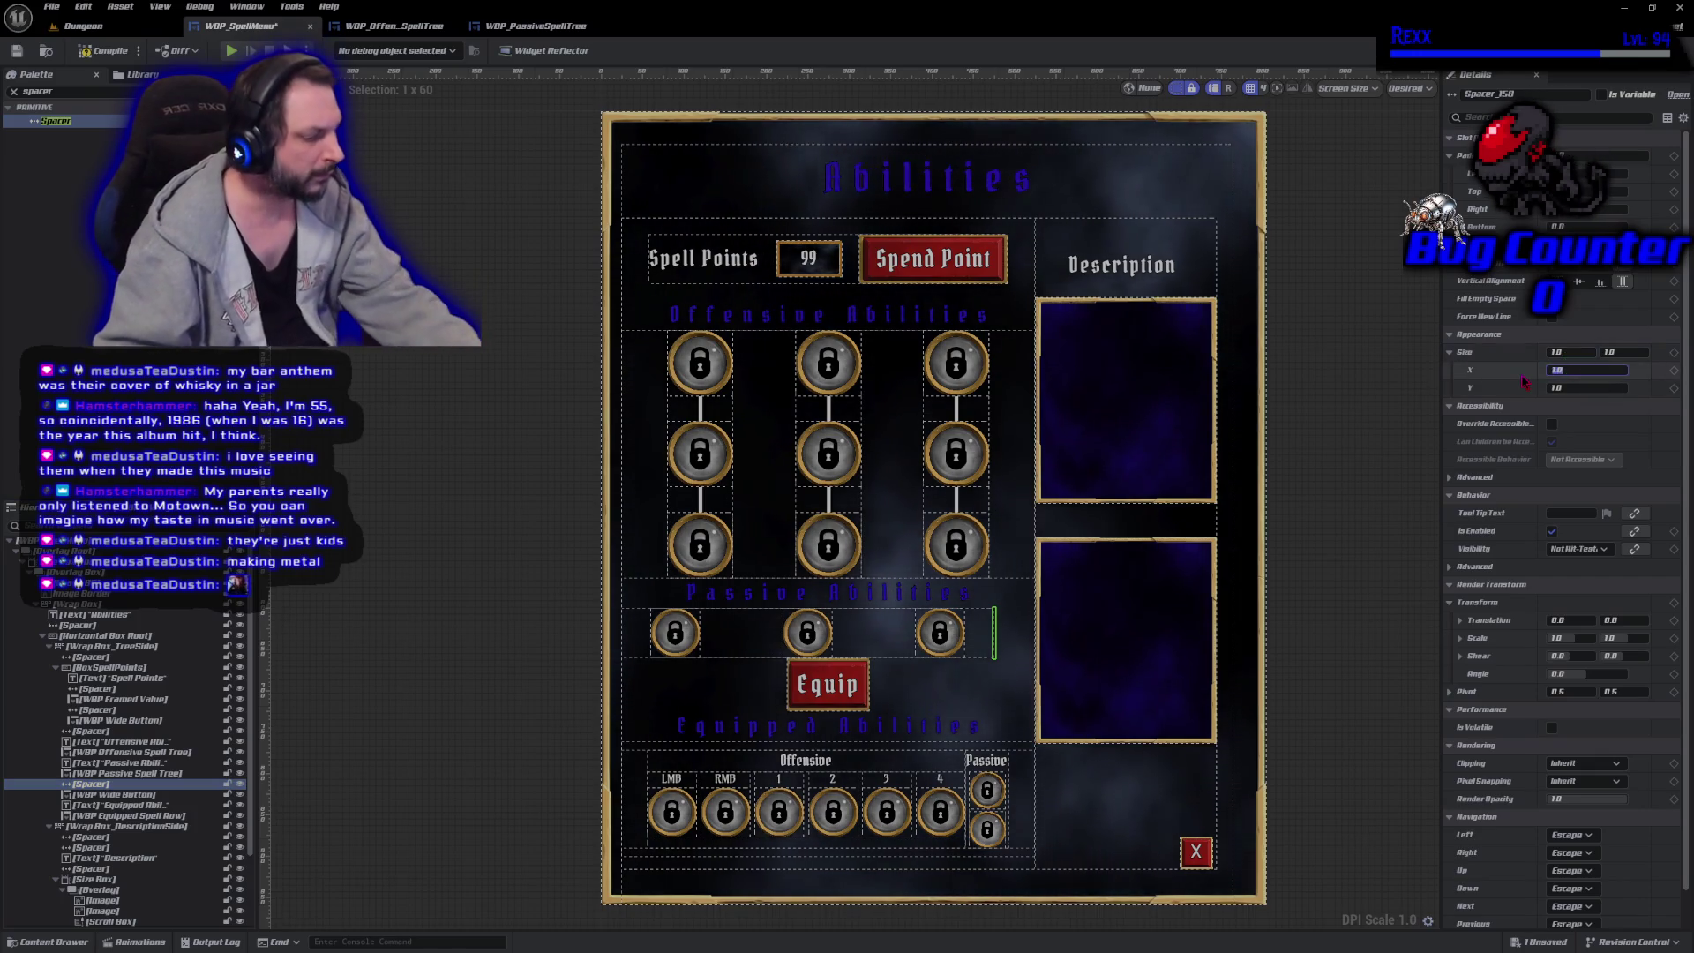
key(Return)
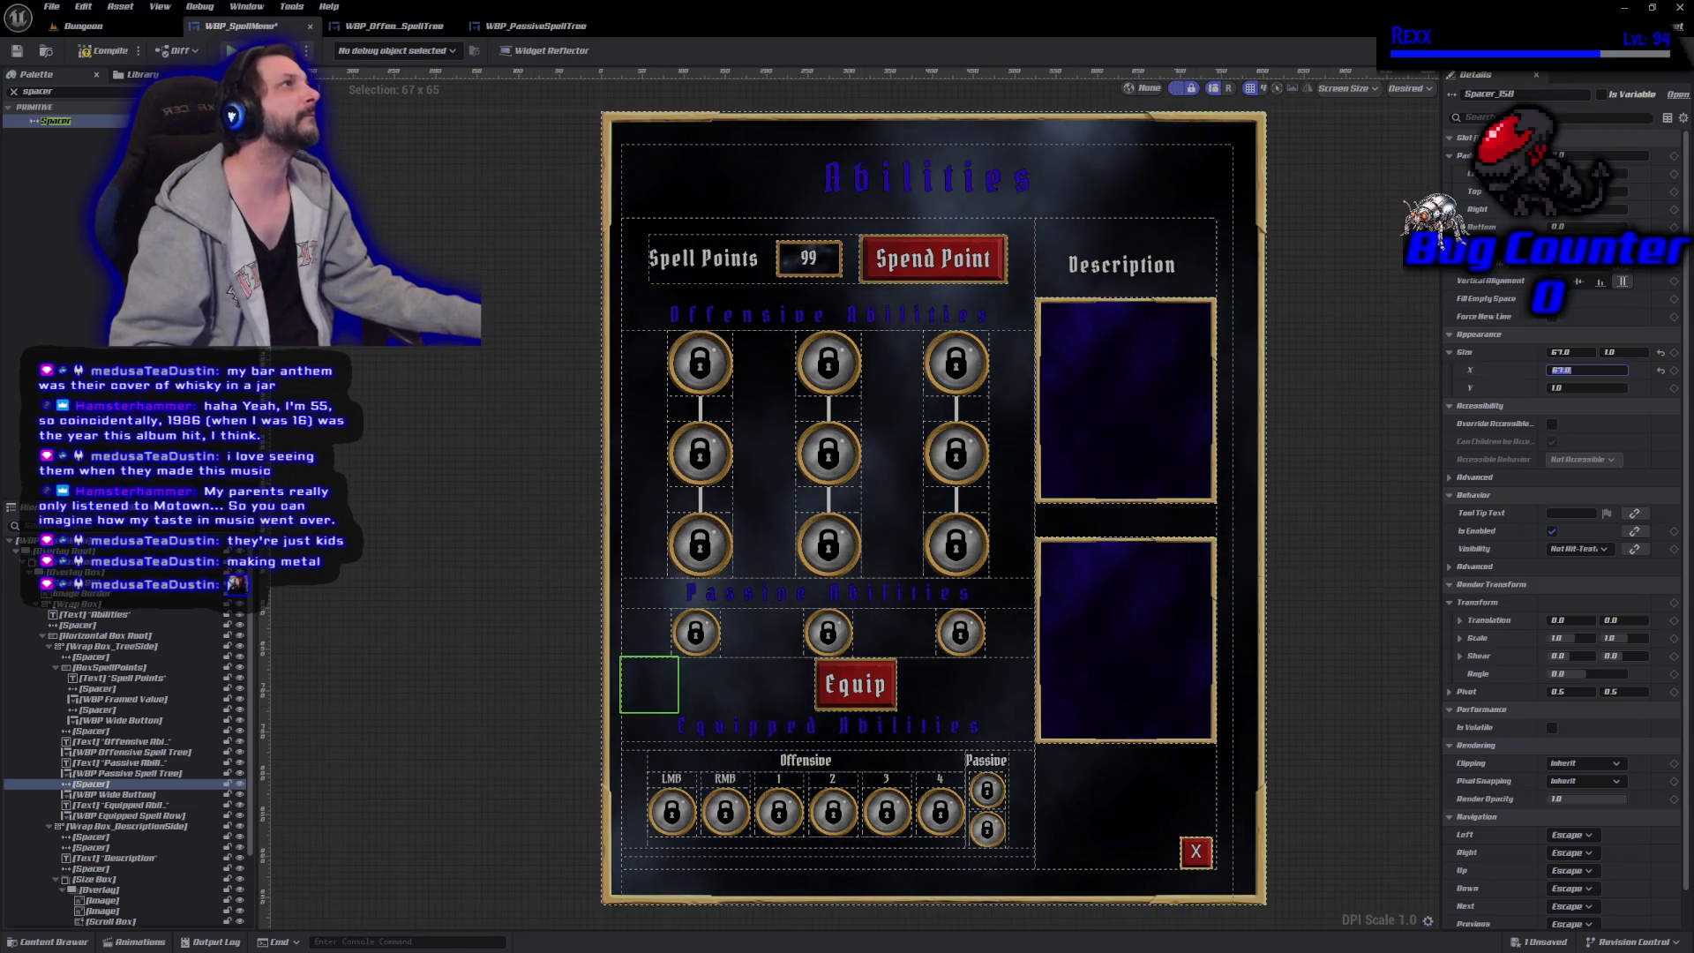
click(805, 657)
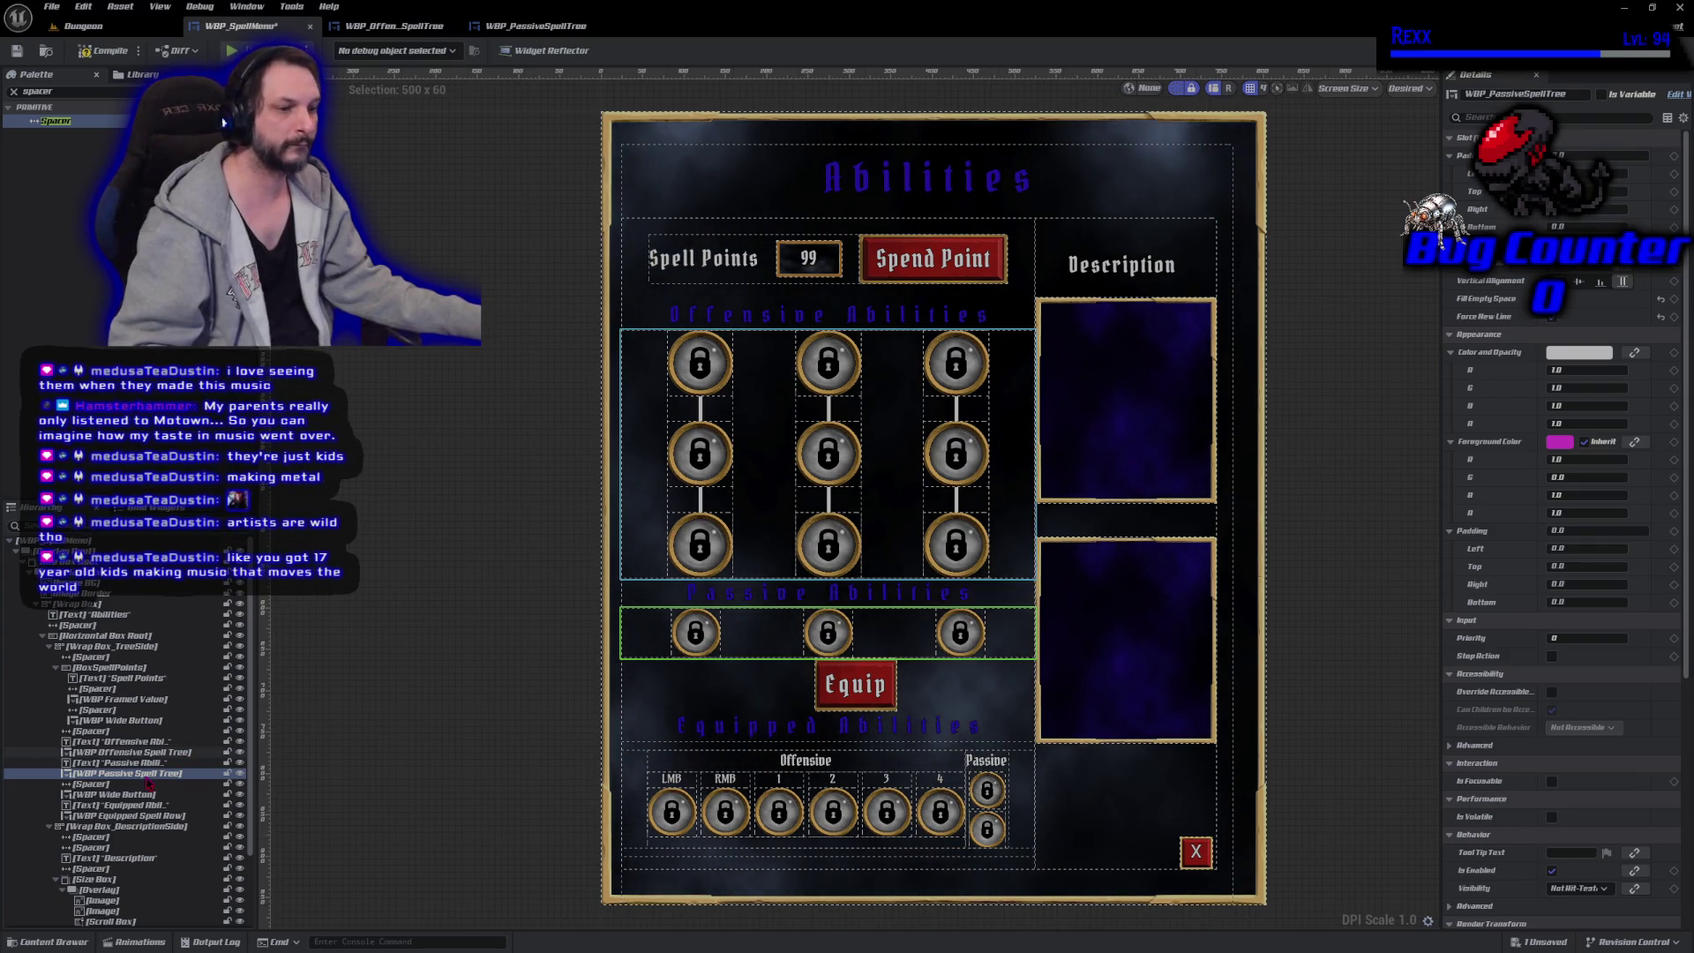
click(650, 684)
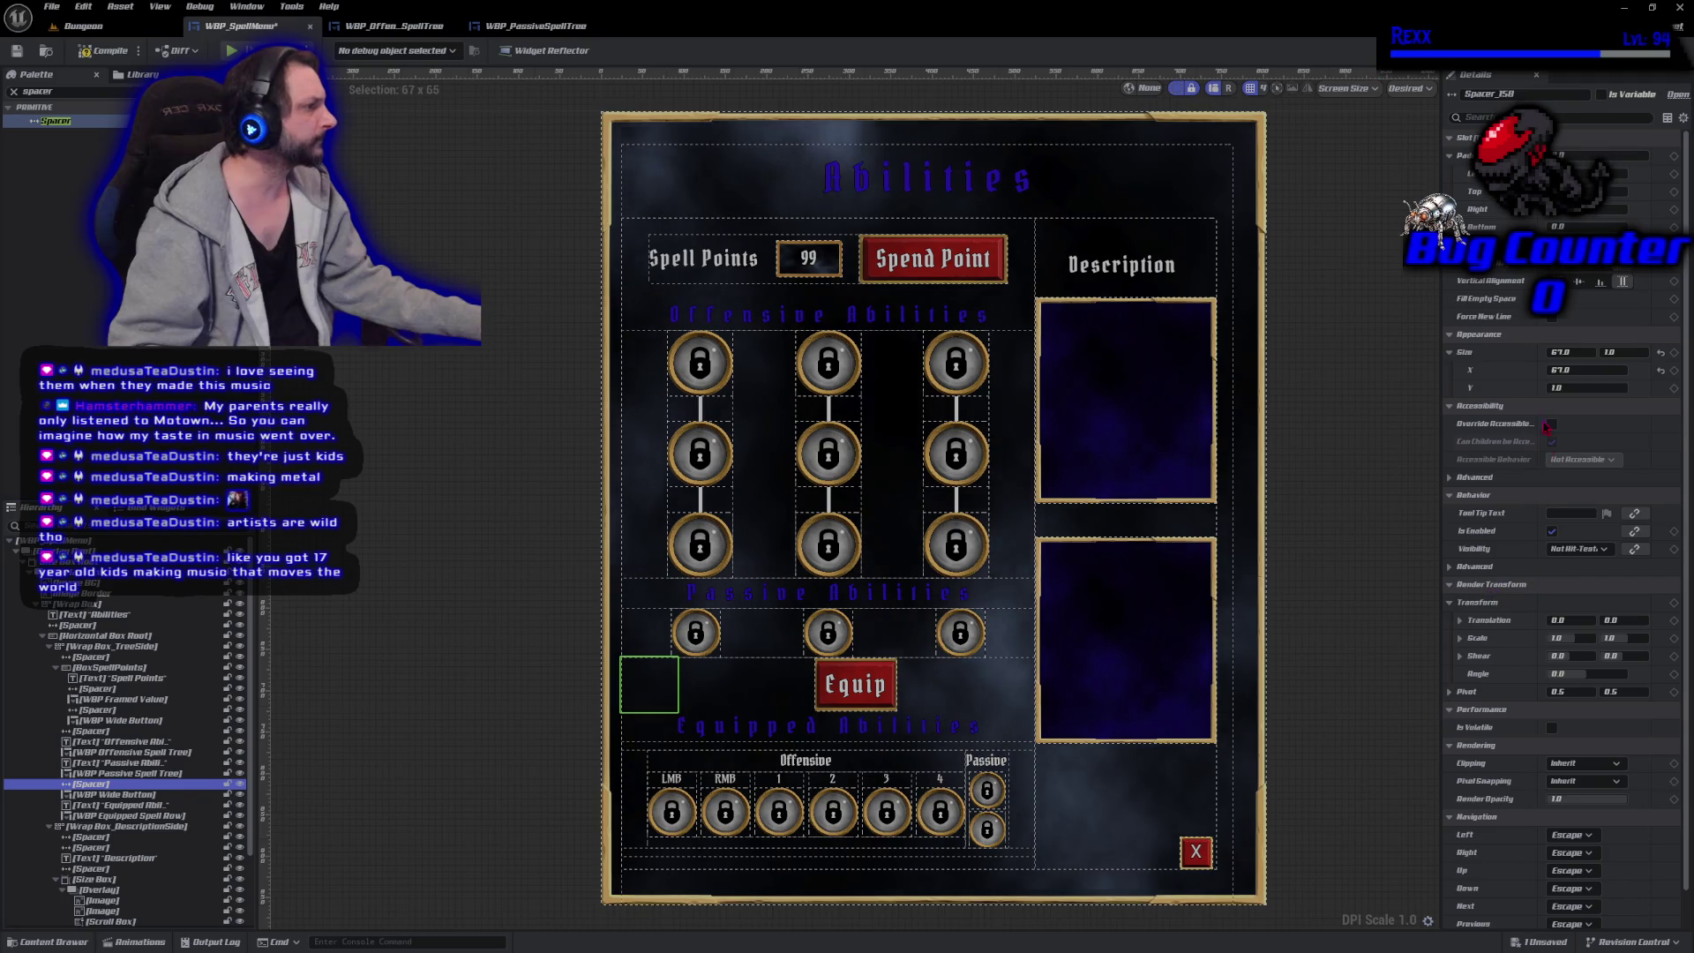
click(1573, 352)
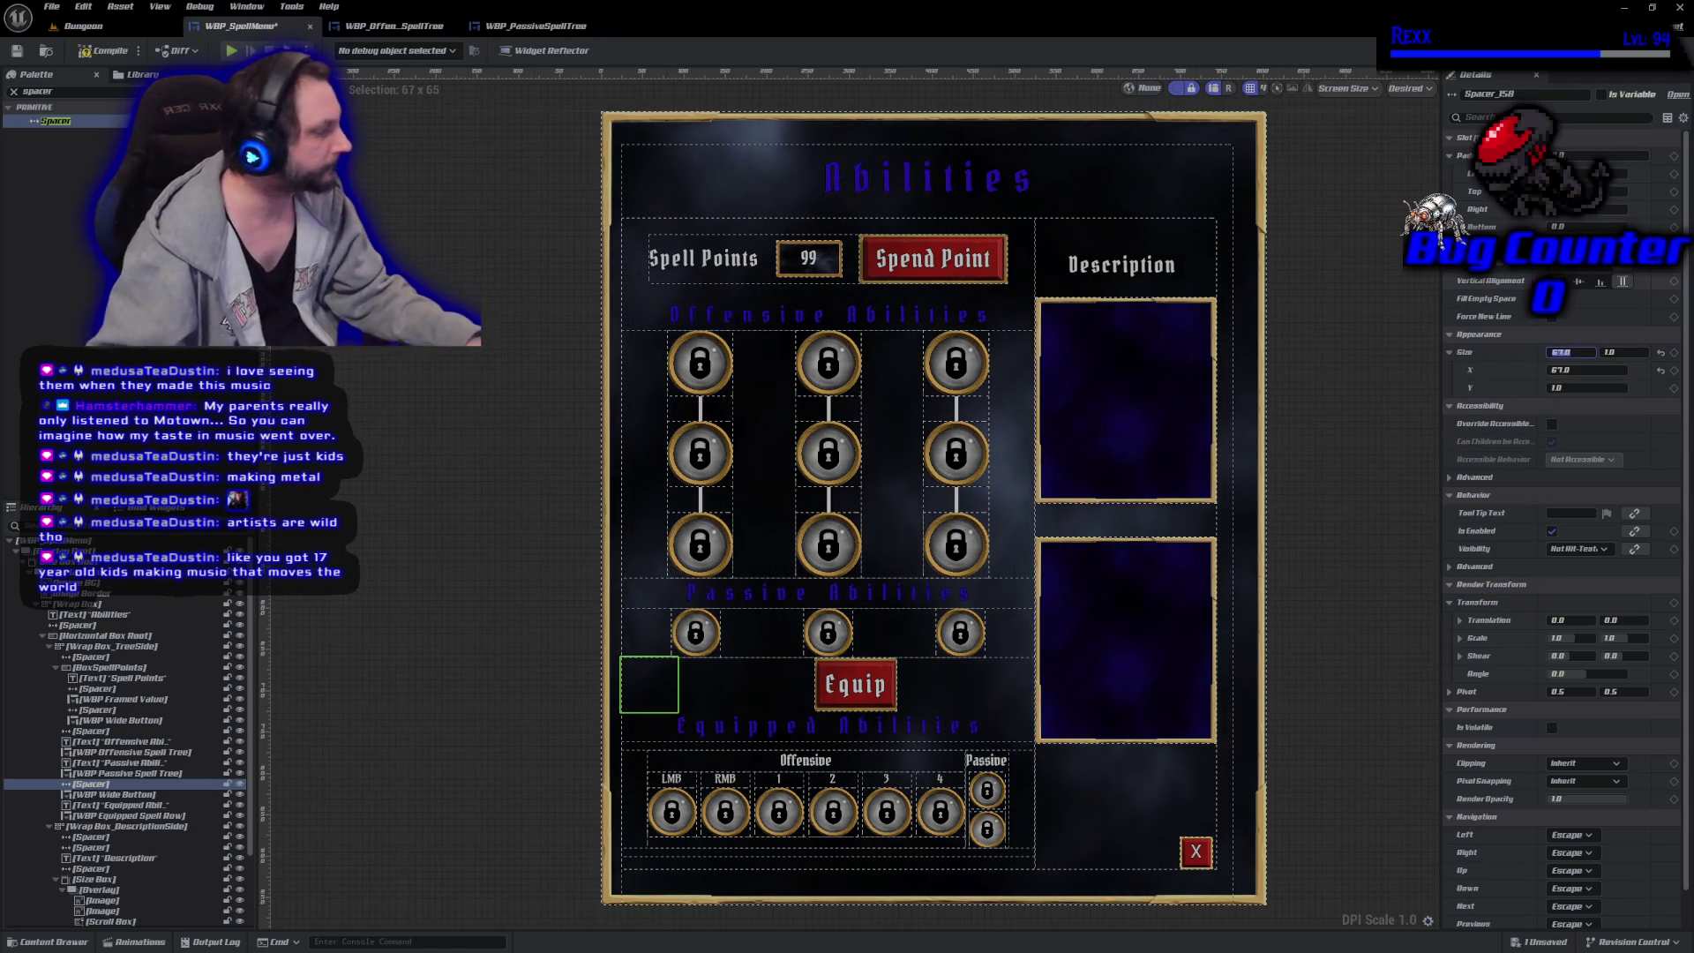
text(475)
Size the spacer to 475 x 20 and select it in the Hierarchy.
key(Return)
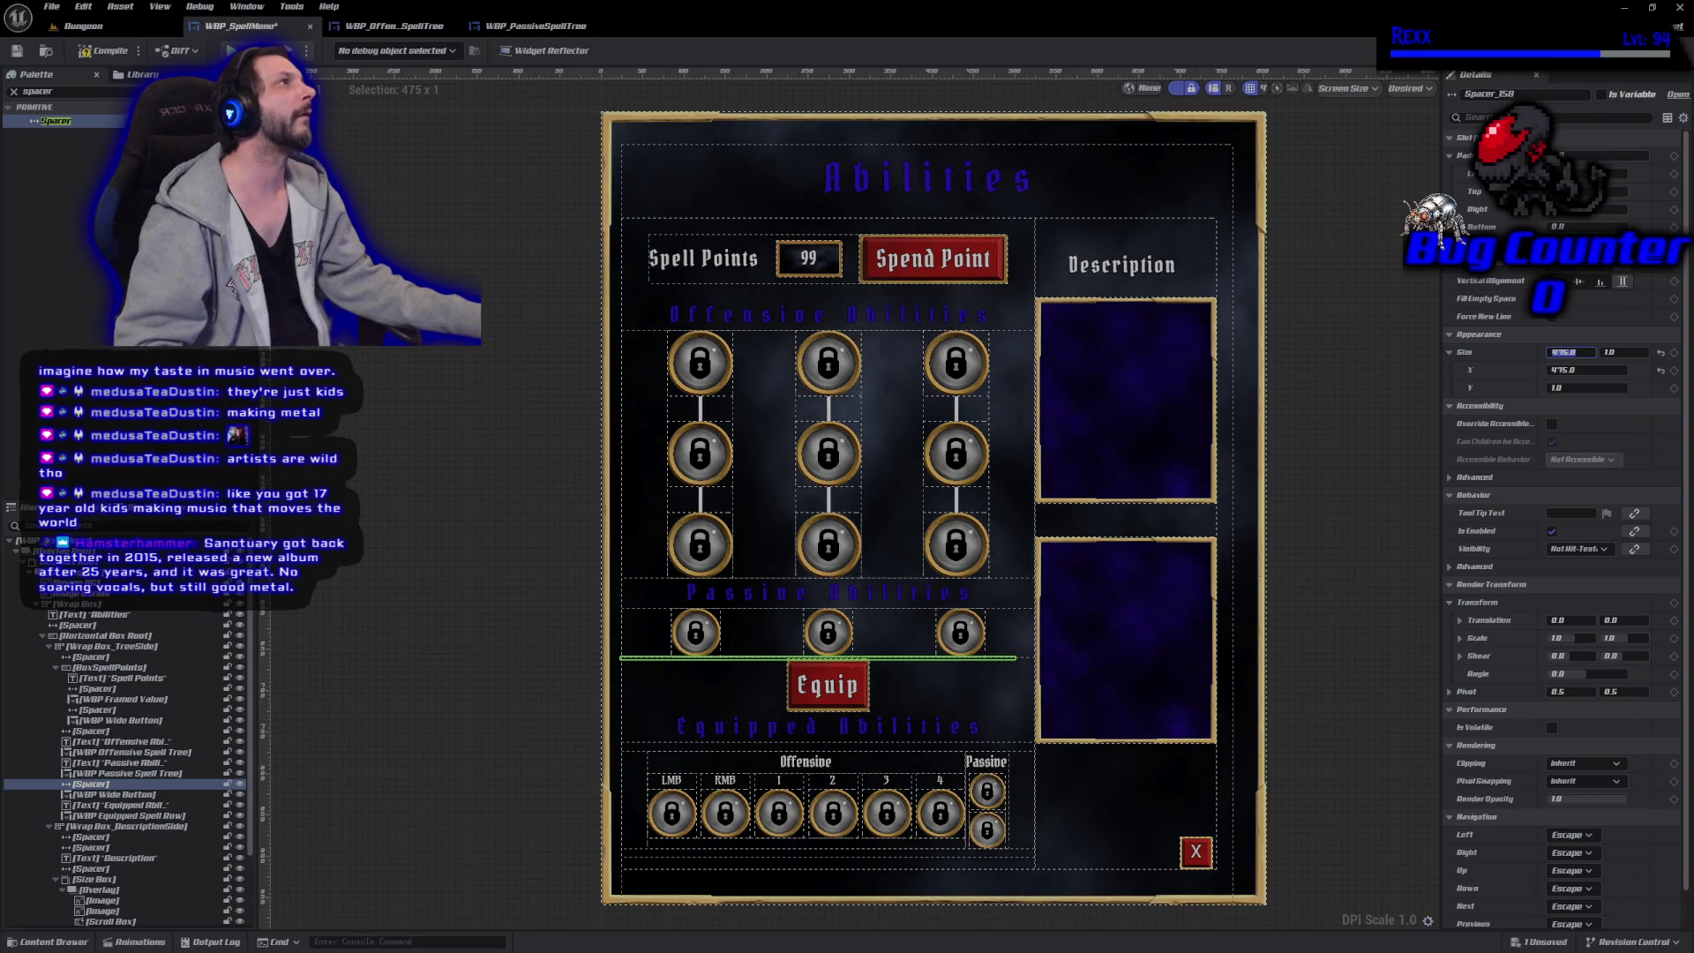
click(1626, 353)
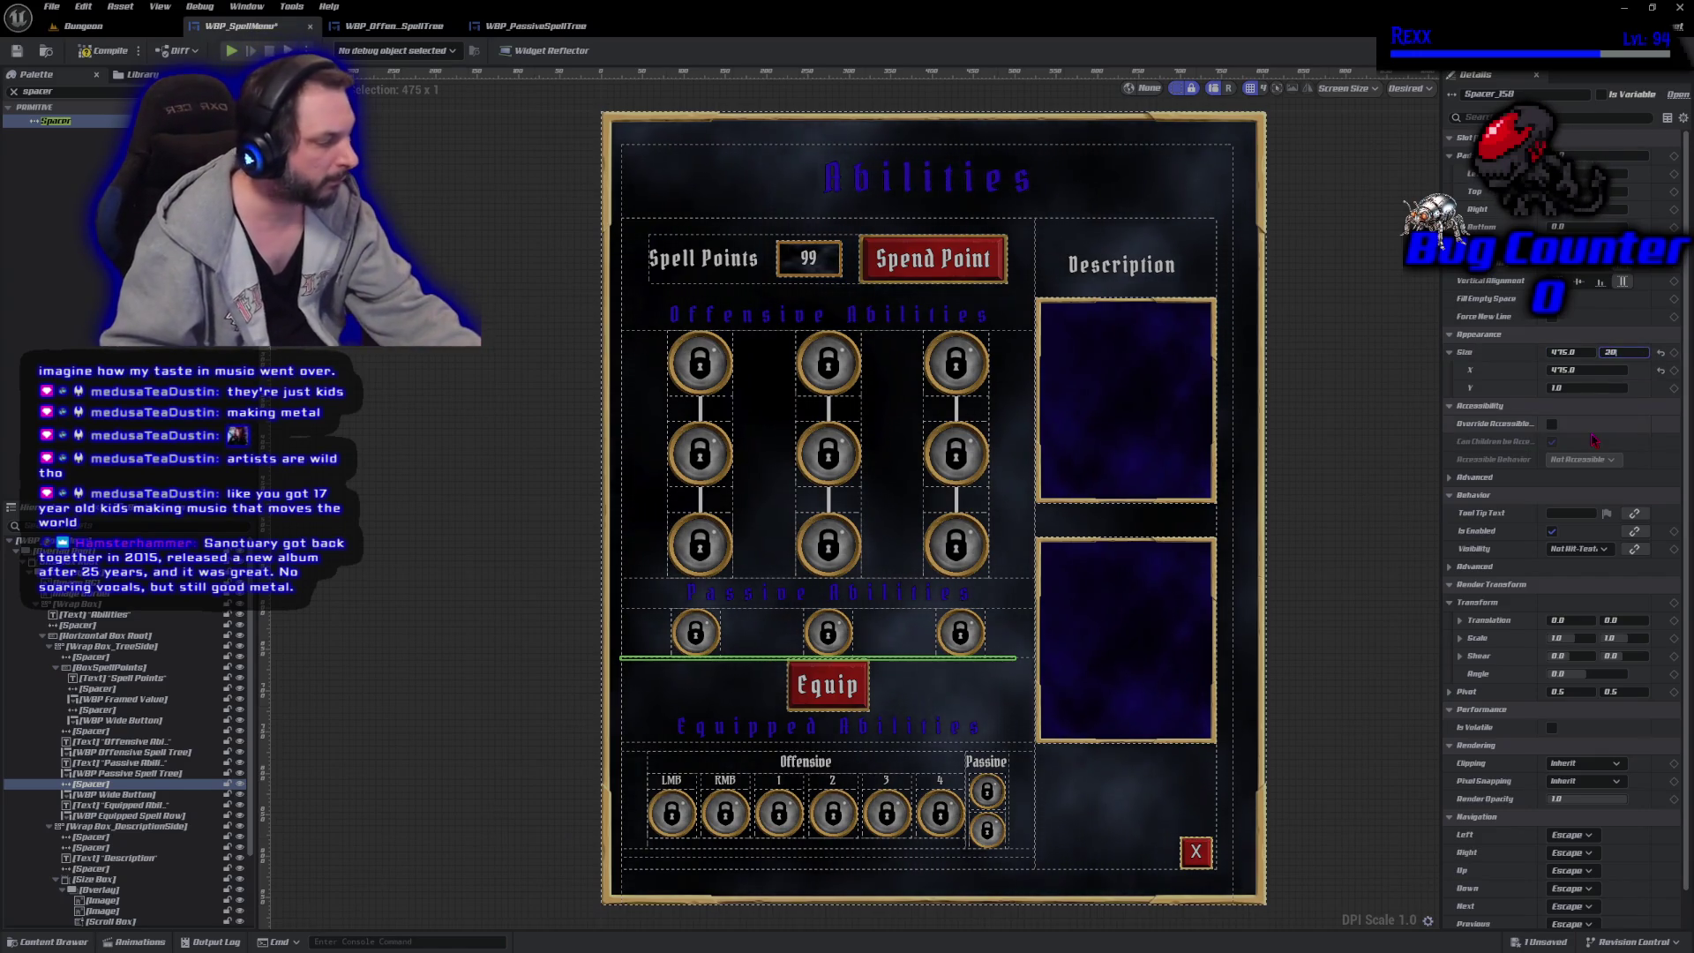
key(Return)
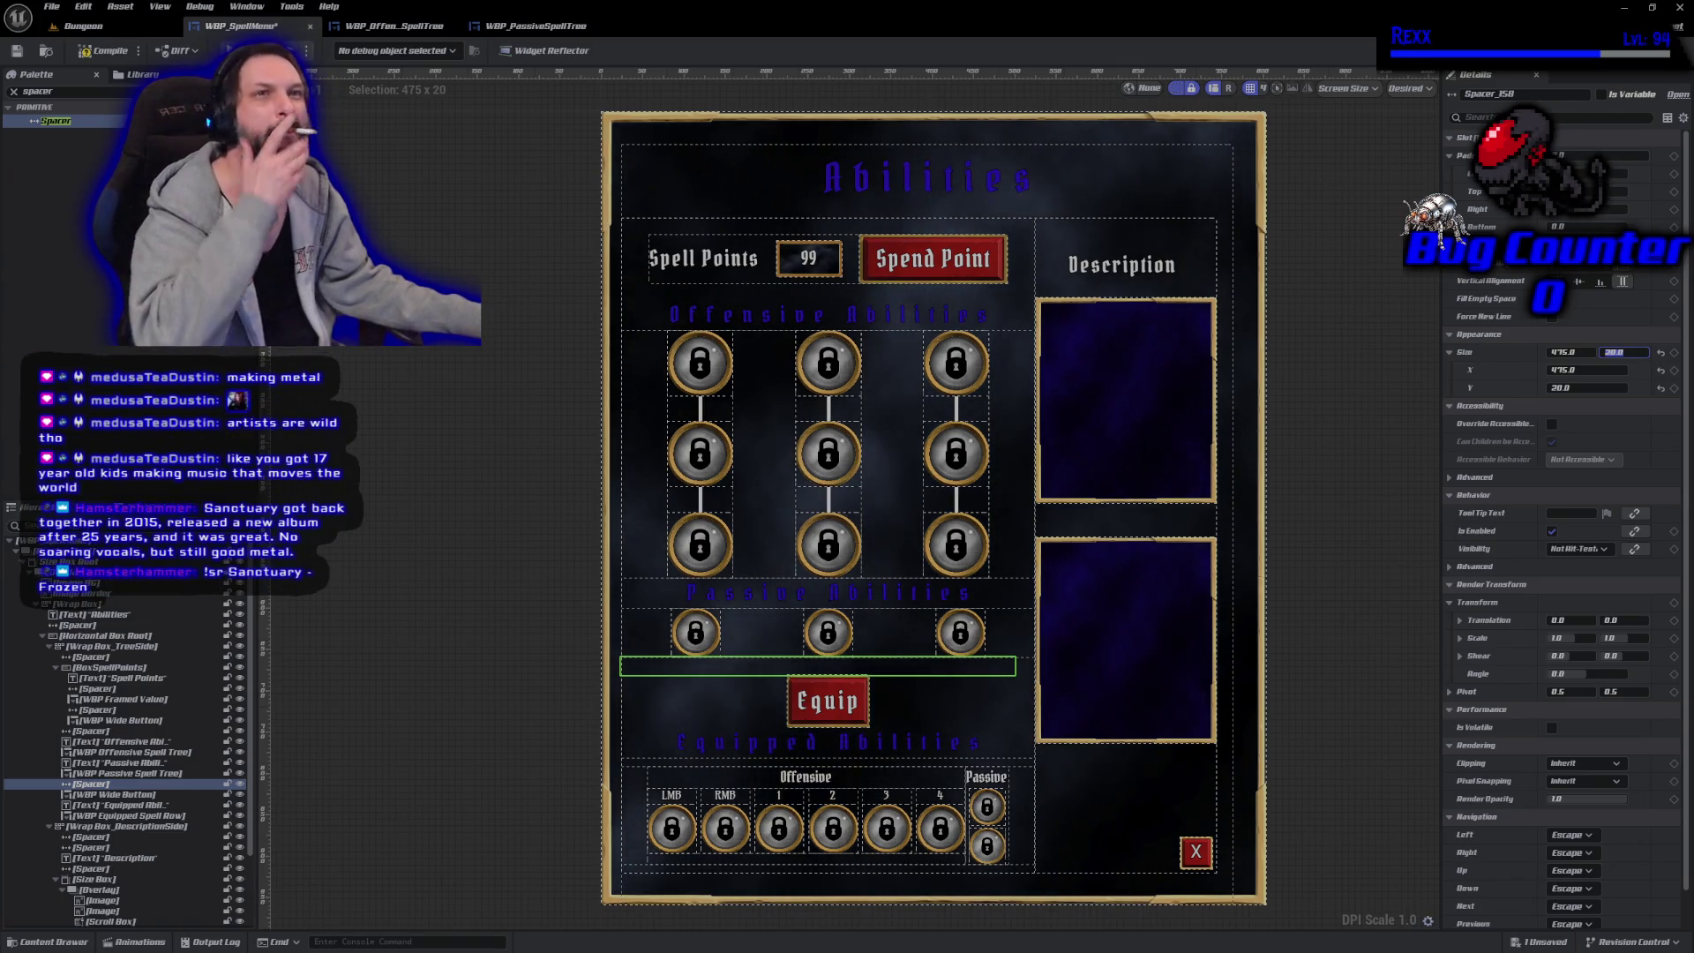
click(93, 785)
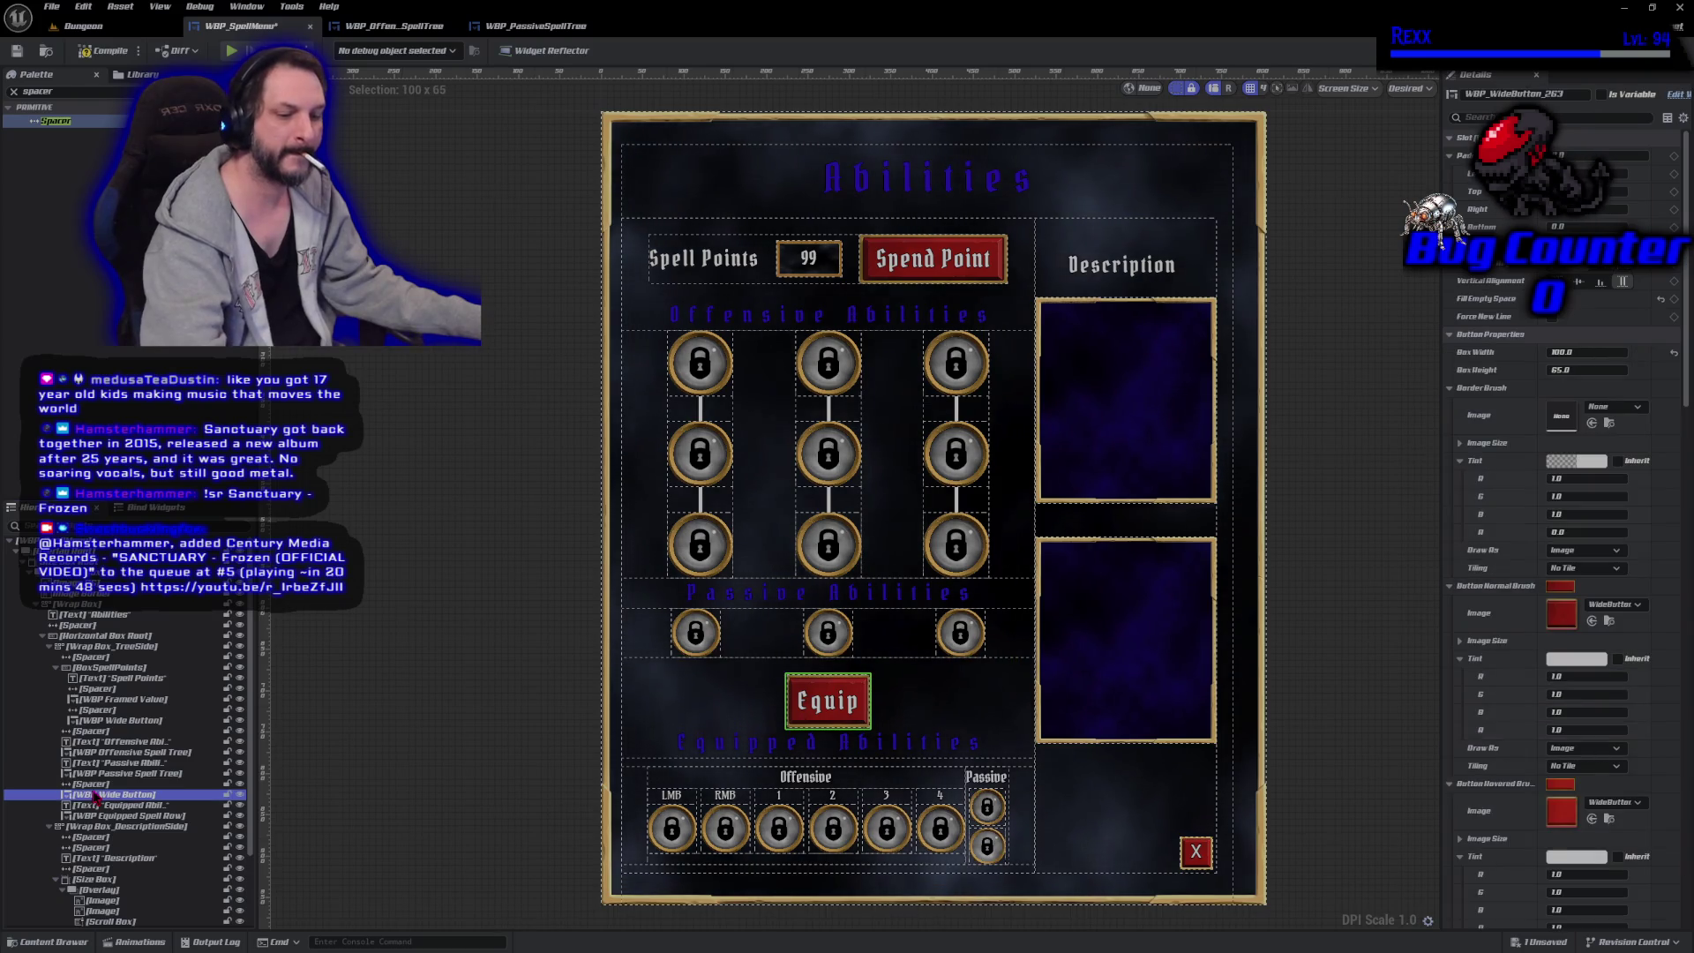
Paste a second spacer below Equip, then compile and save the spell menu widget.
key(ctrl+v)
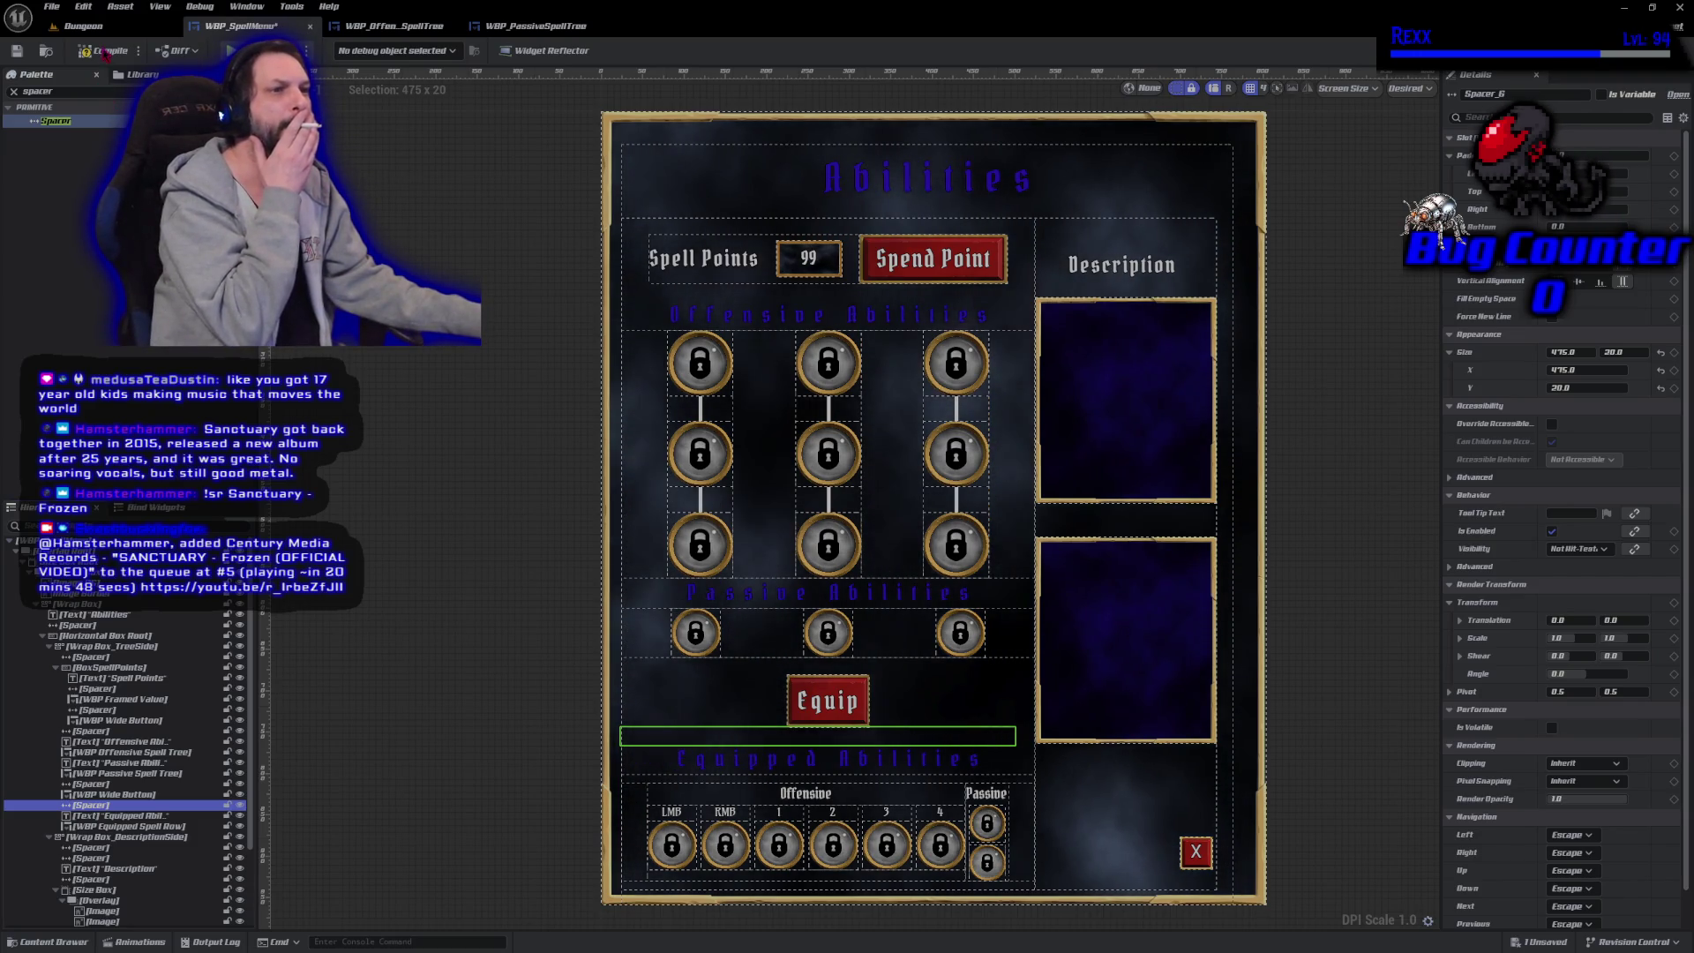
click(104, 53)
click(16, 50)
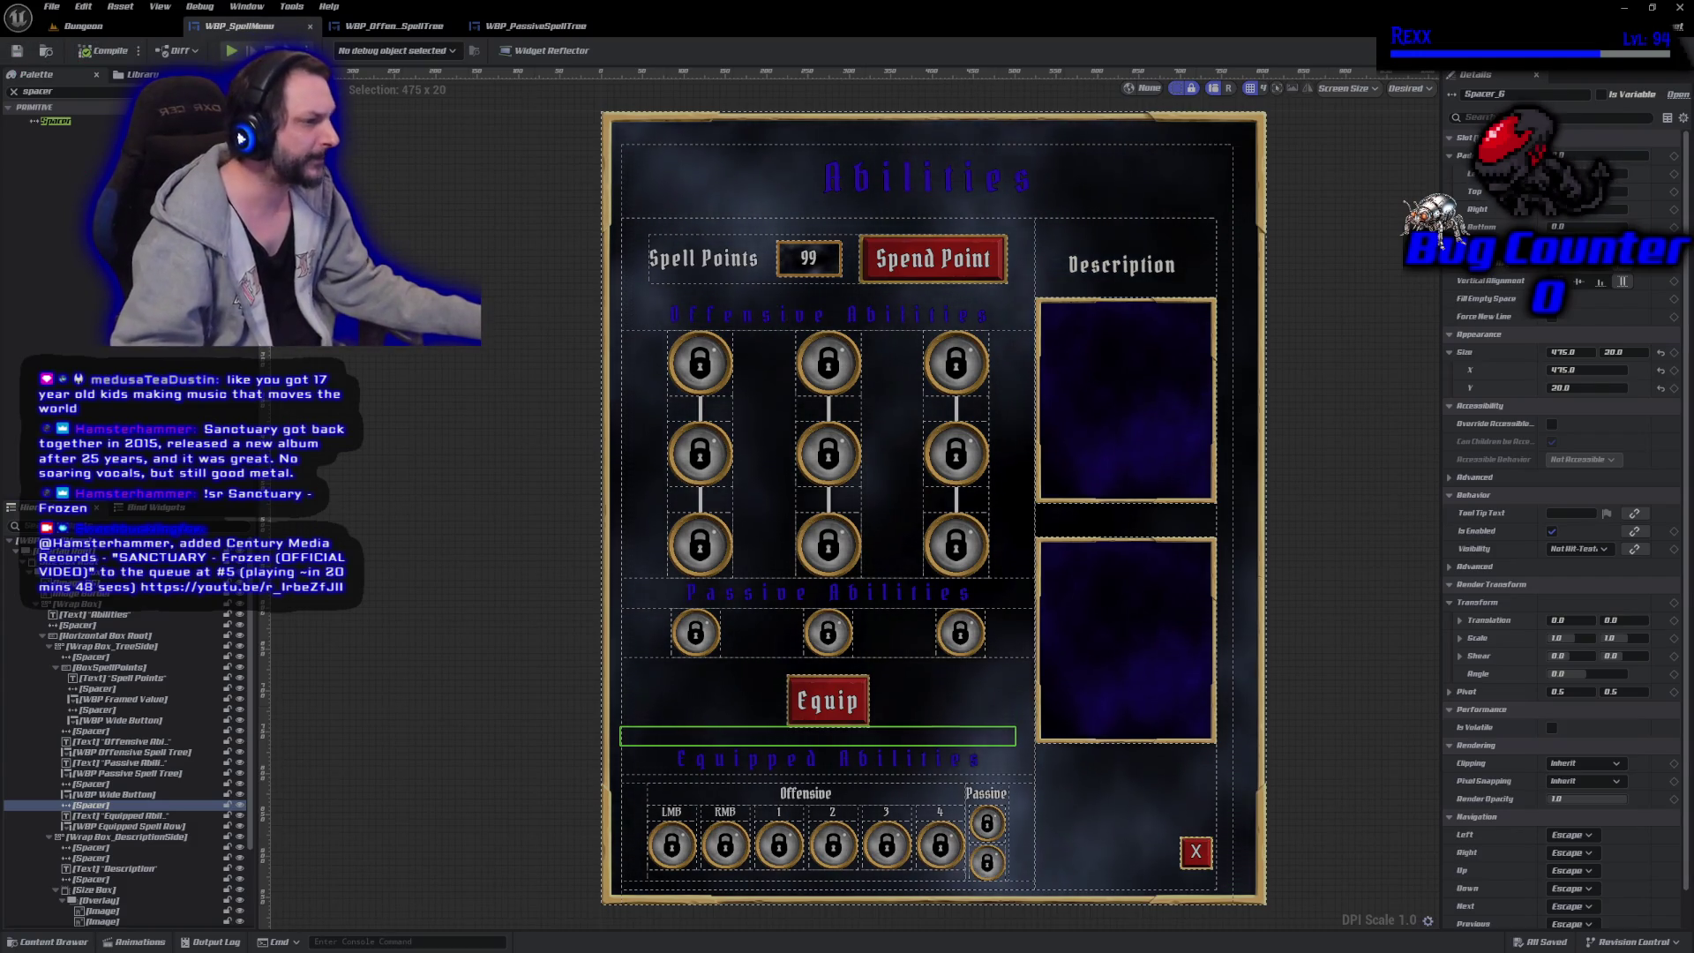
Select Image BG, clear the canvas selection, and switch to the Dungeon level.
click(80, 582)
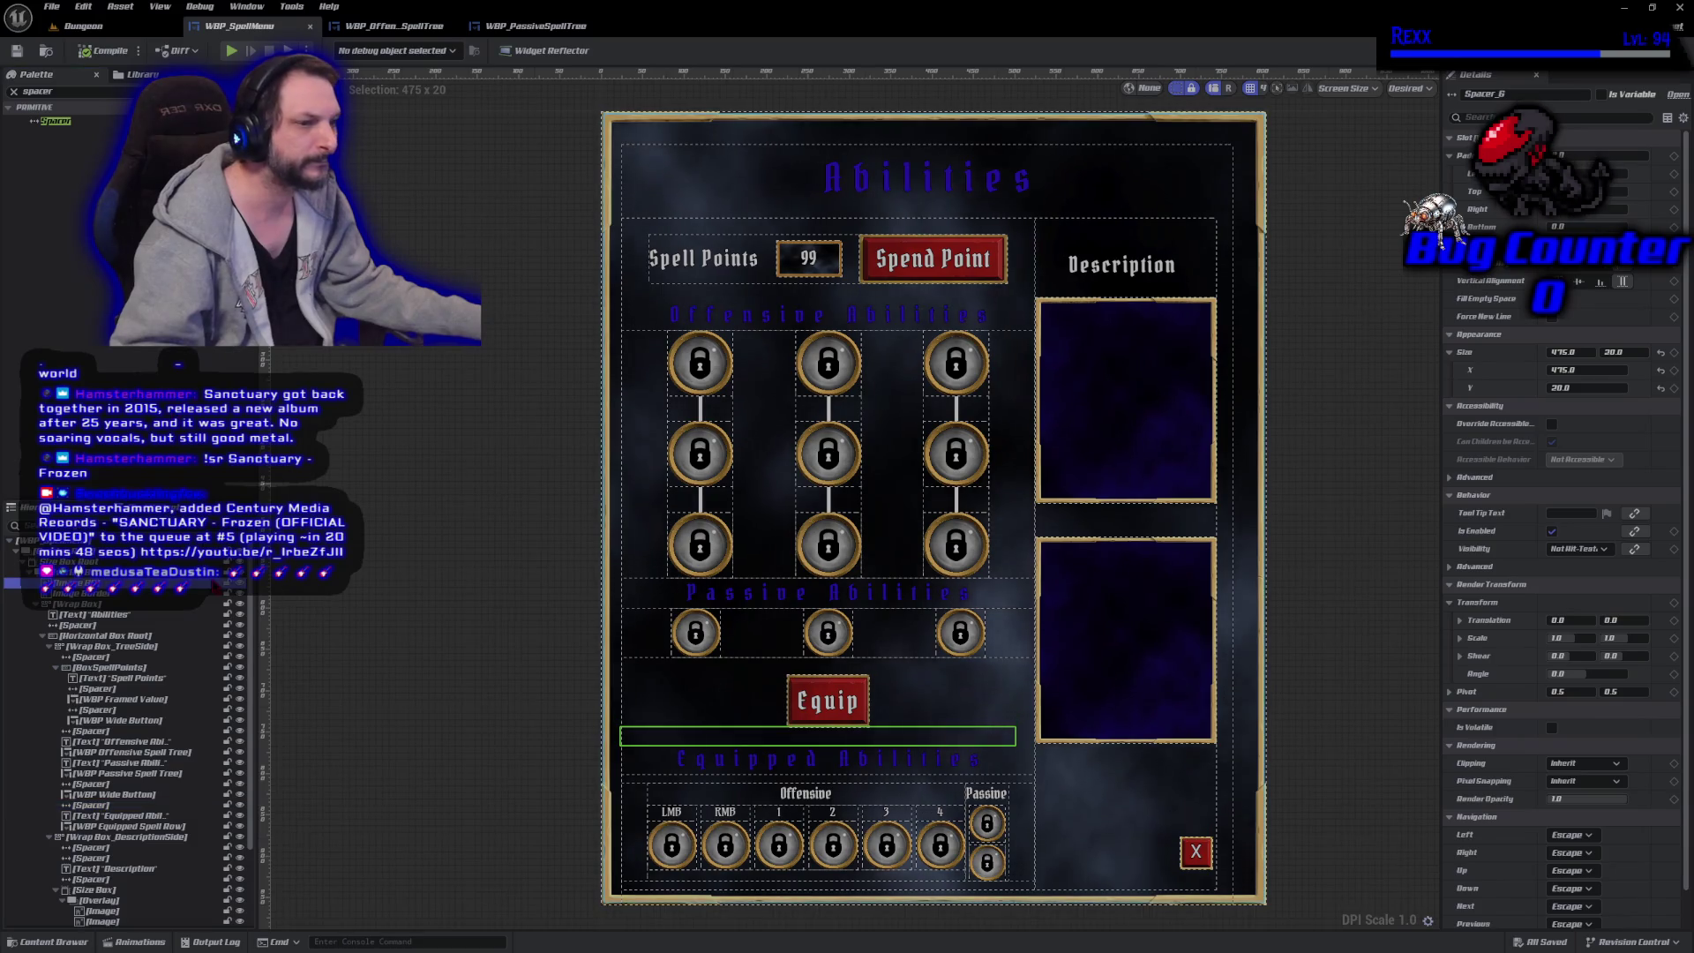
click(519, 445)
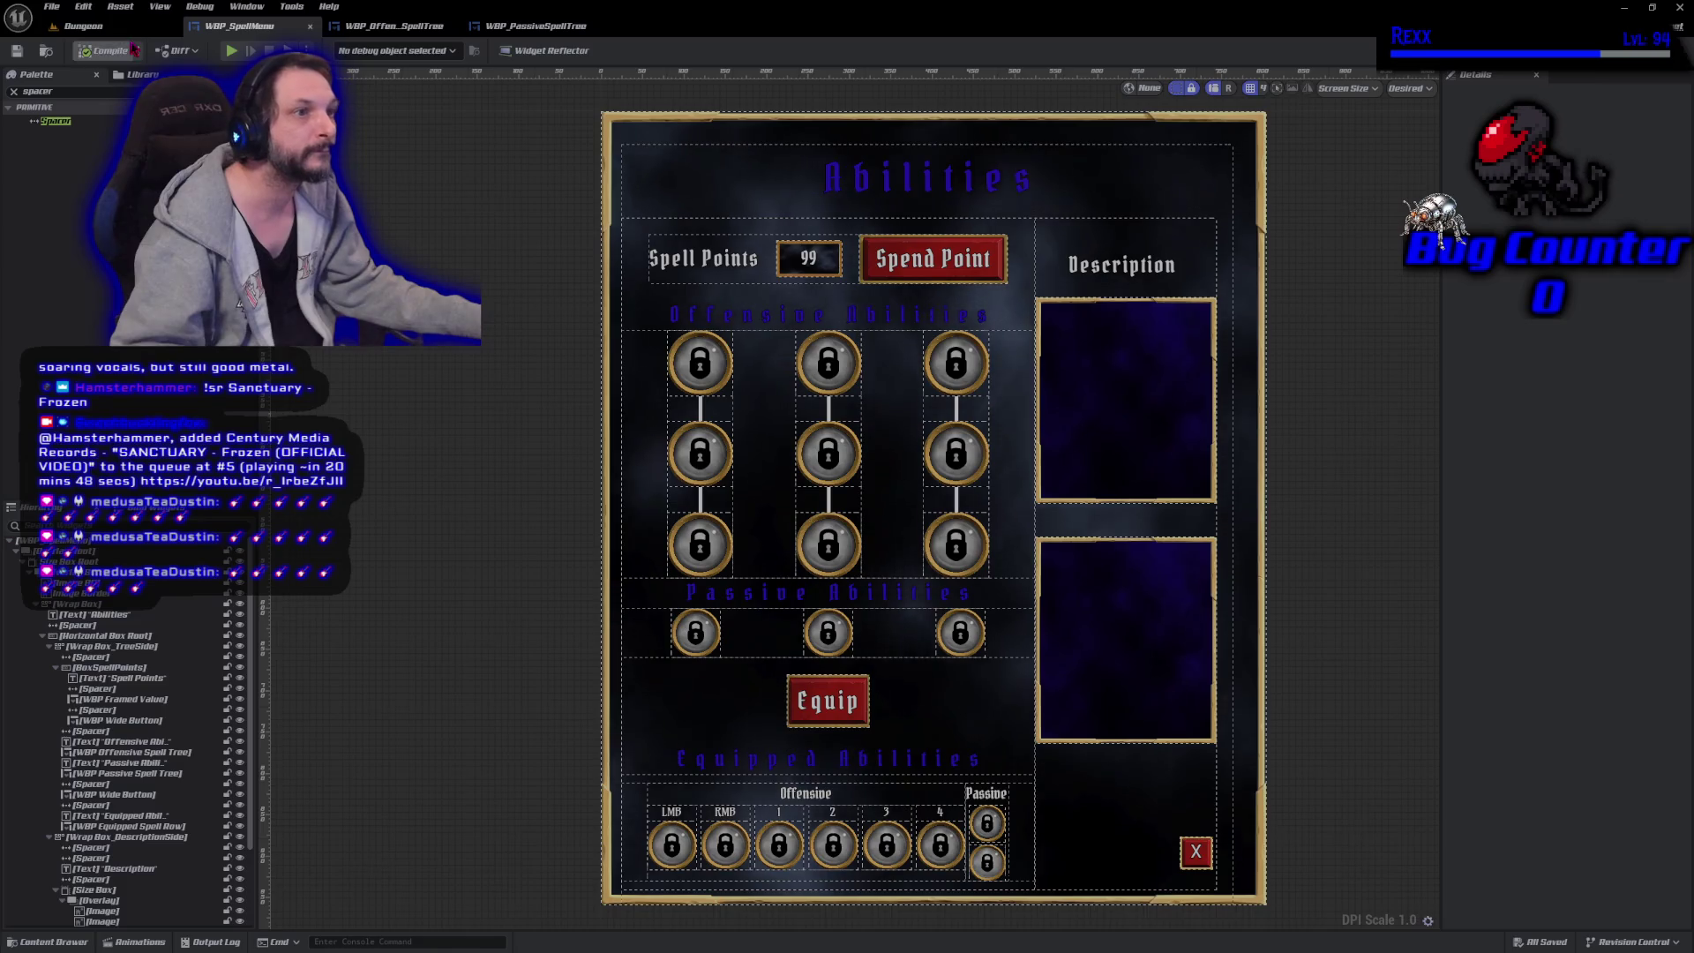
click(126, 26)
Play in editor with Alt+P, open and close the Abilities spell menu, then stop playing.
key(alt+p)
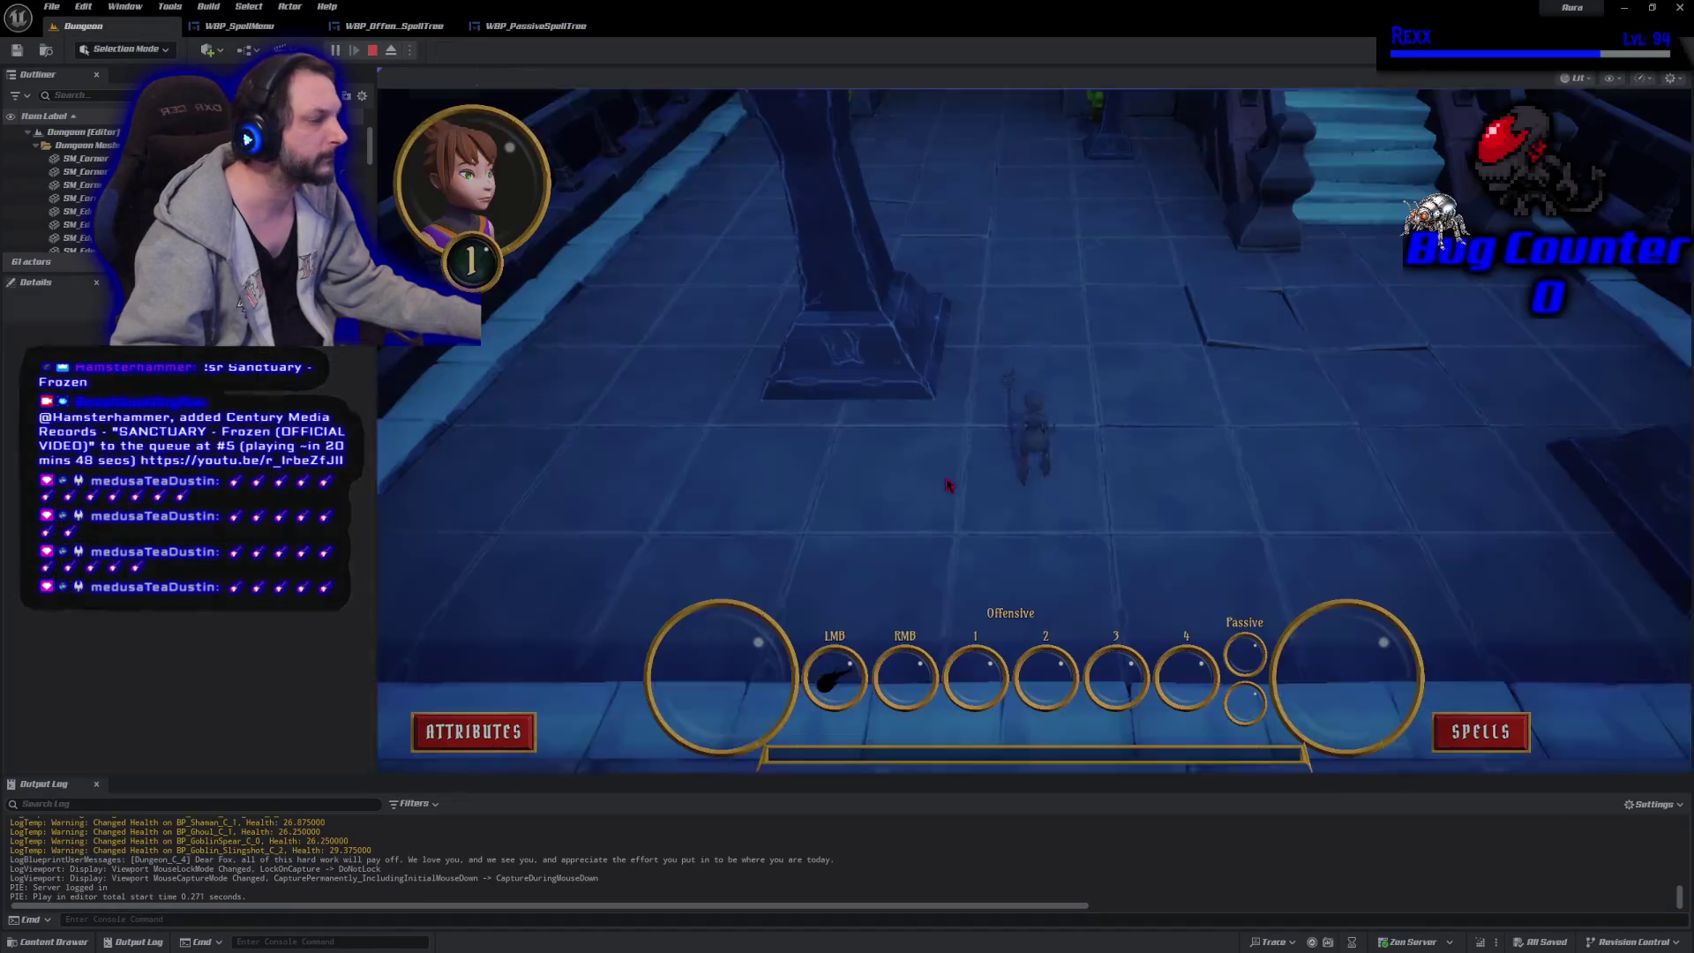
click(1481, 734)
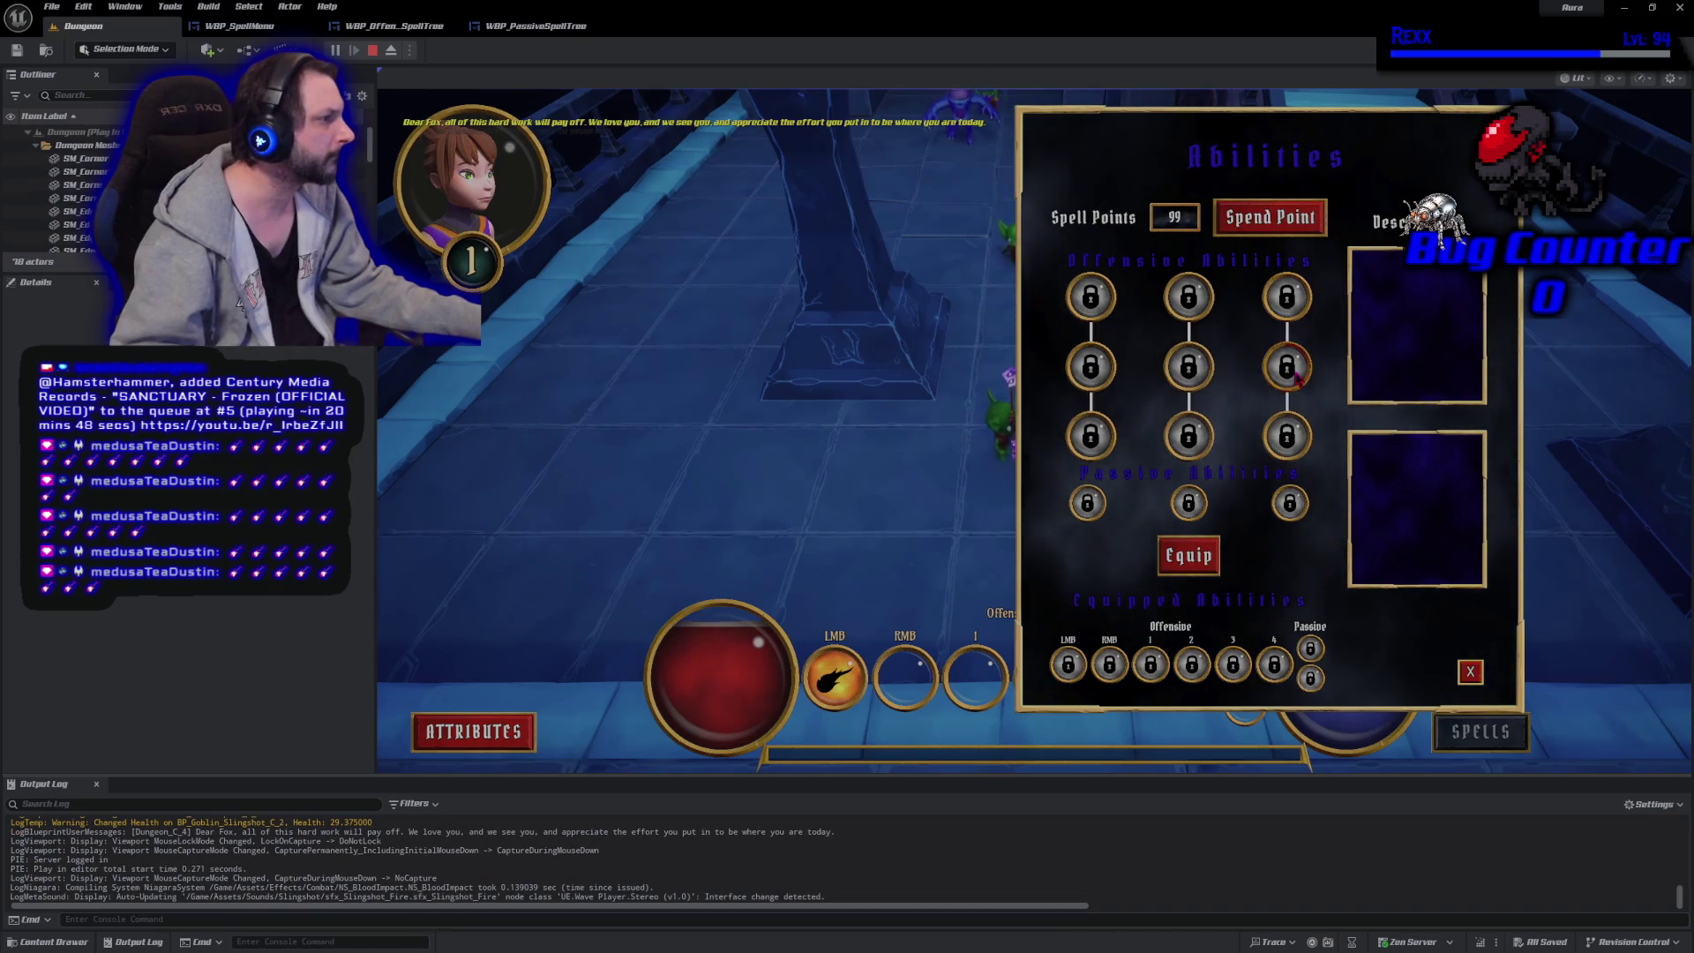
click(1470, 673)
key(Escape)
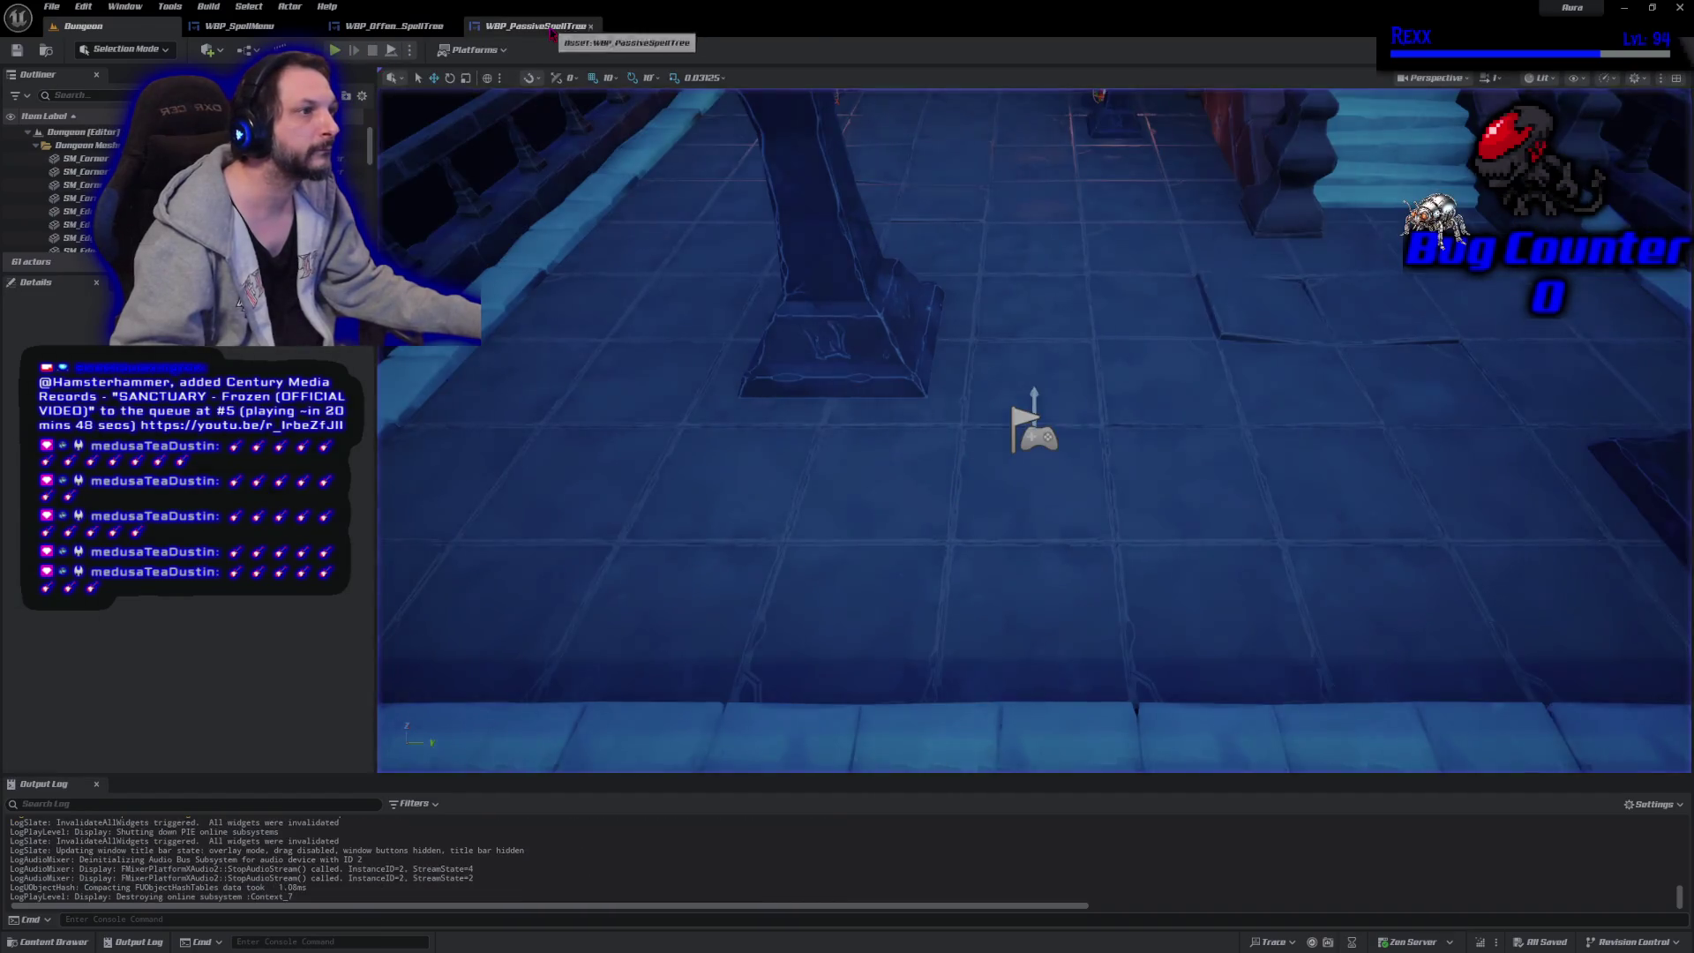
click(550, 32)
Switch back to the WBP_SpellMenu designer, zoom in on the Abilities menu, and select the Equip button.
click(234, 25)
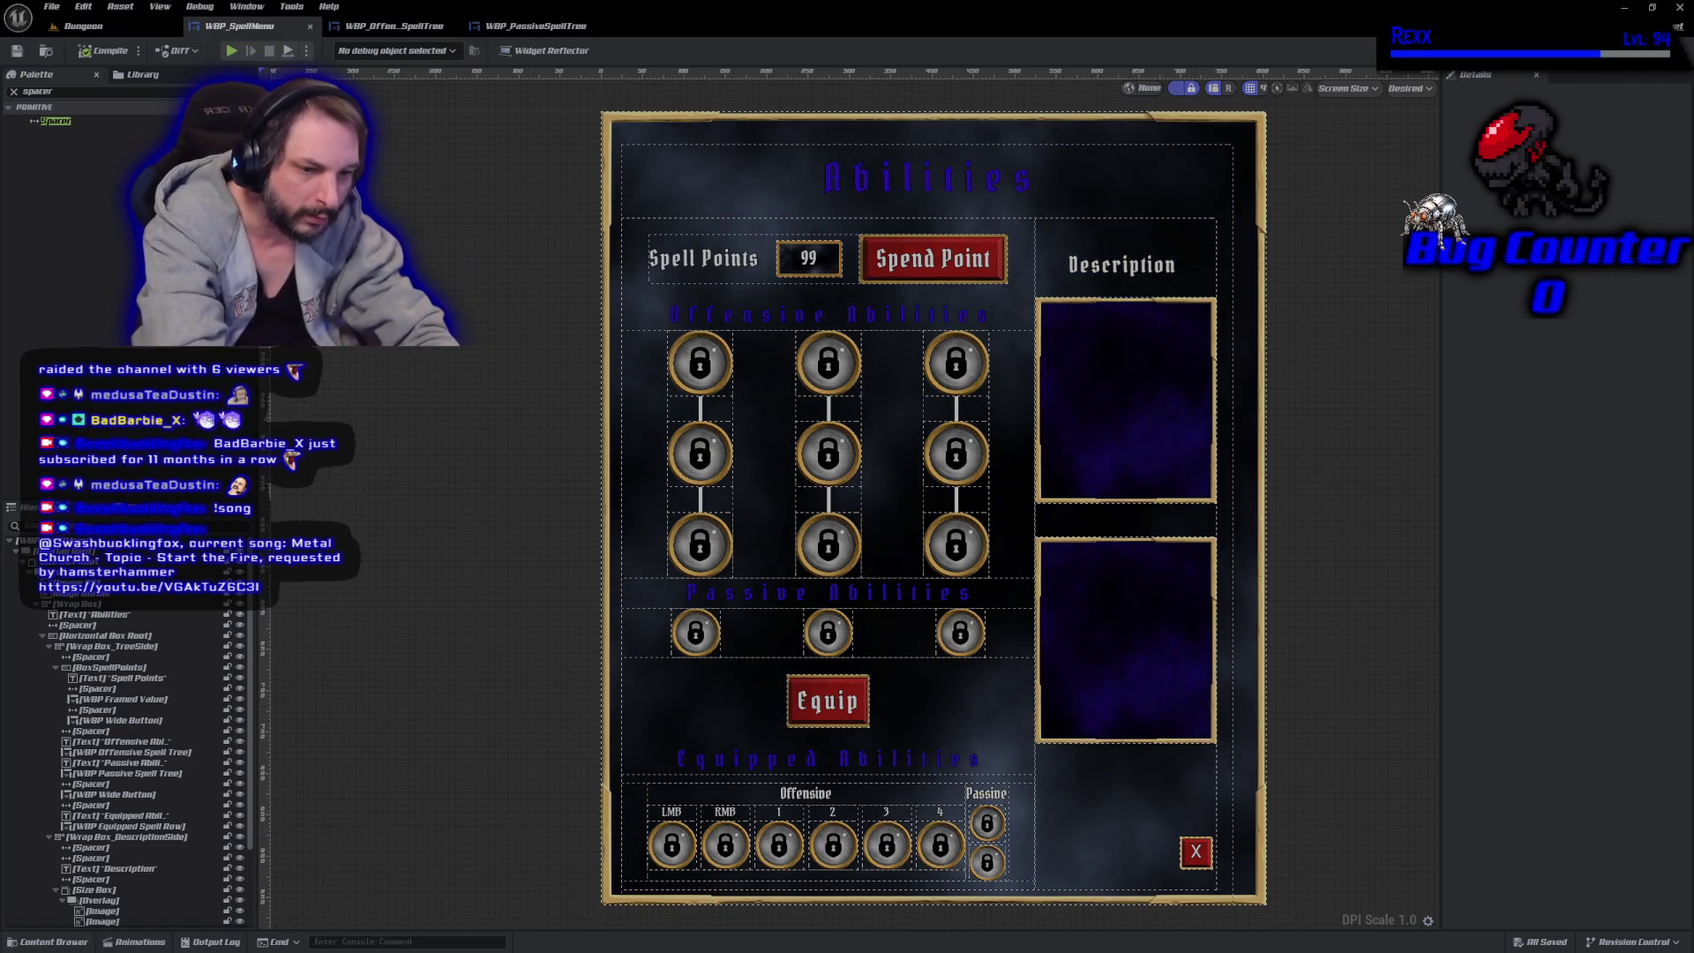
scroll(933, 508, up, 1)
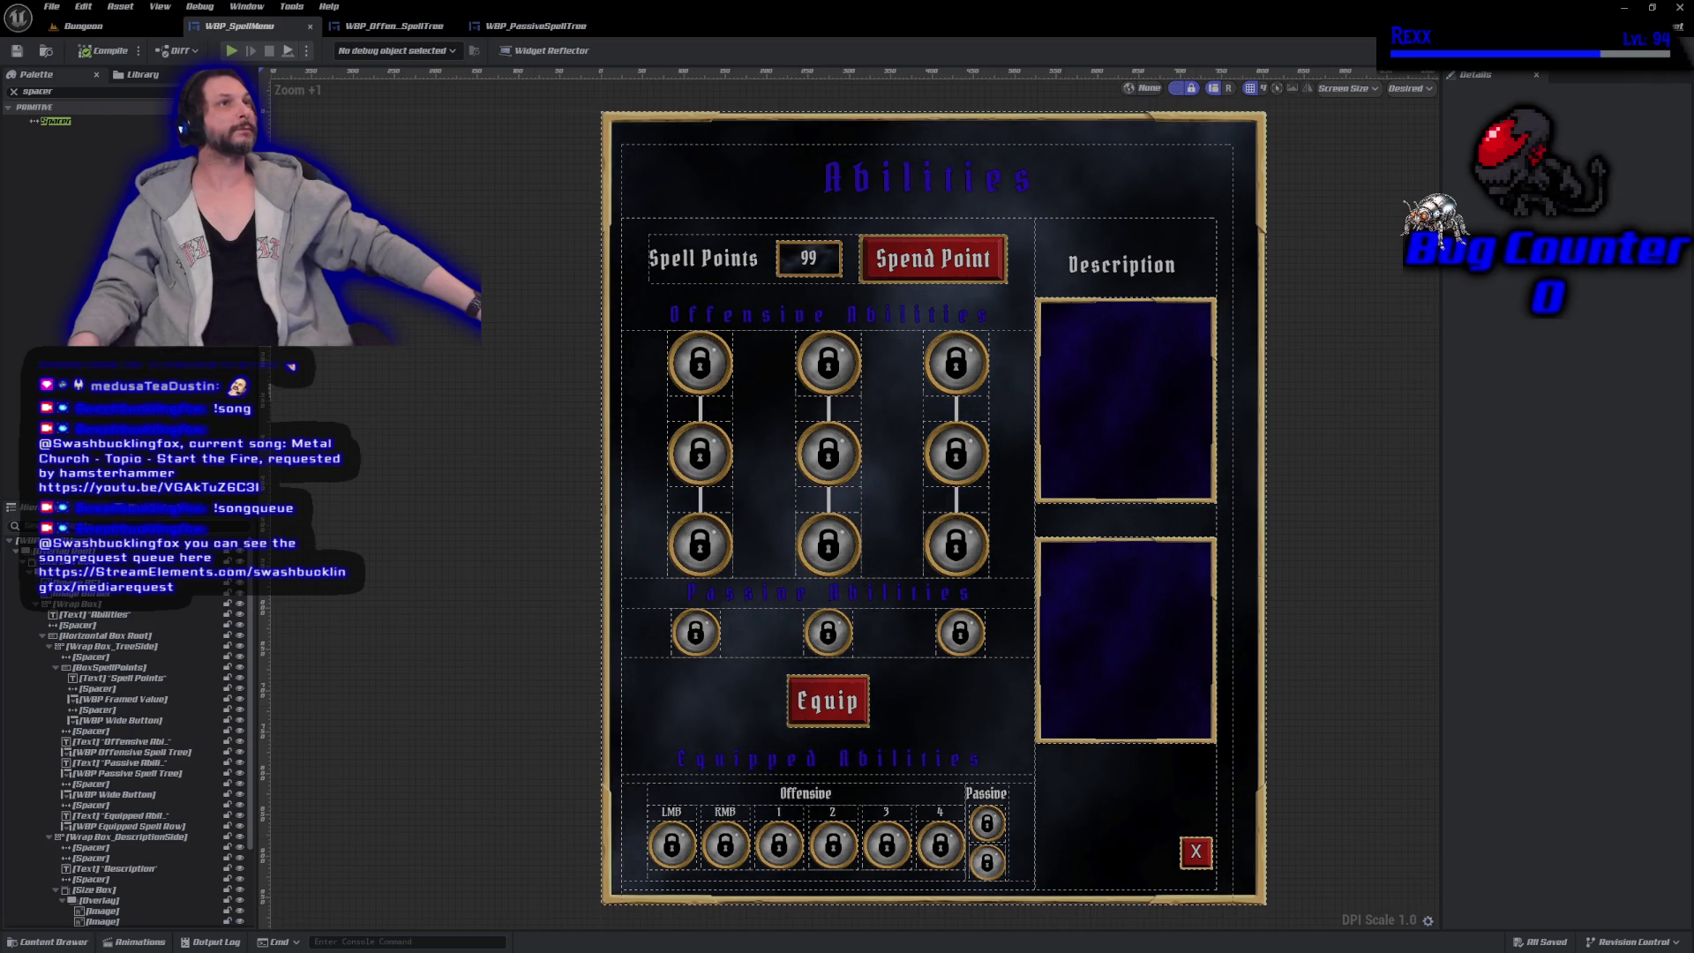
click(828, 700)
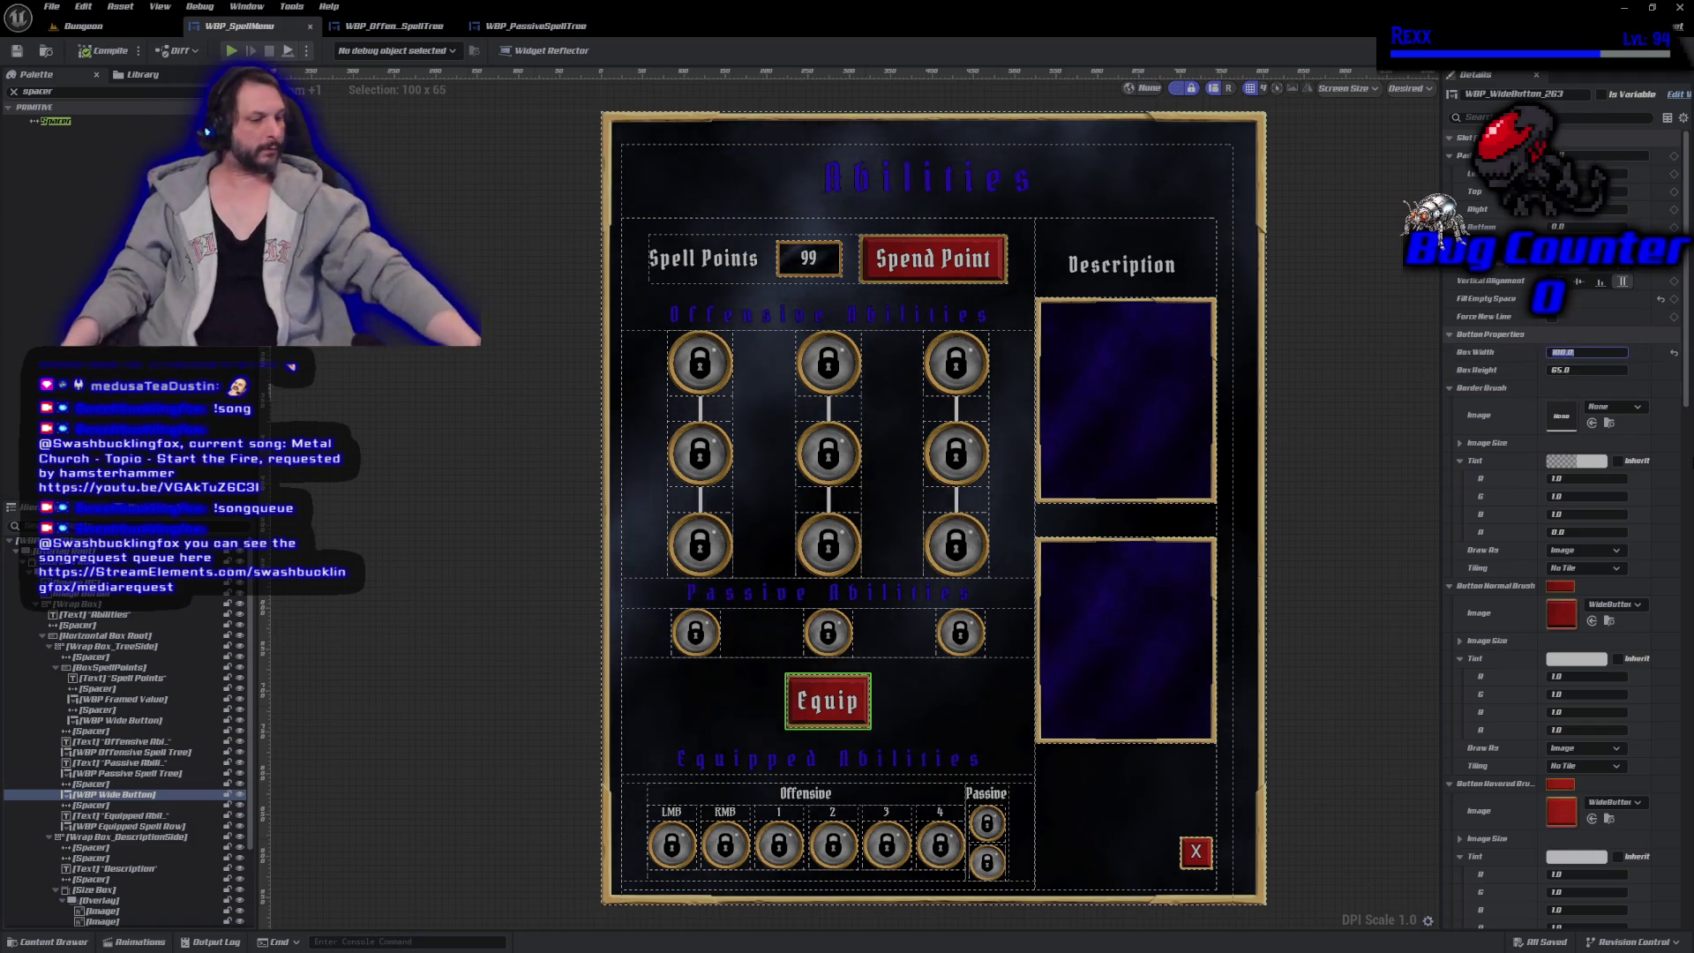
Set the Equip button width to 120, then compile and save the spell menu widget.
text(120)
key(Return)
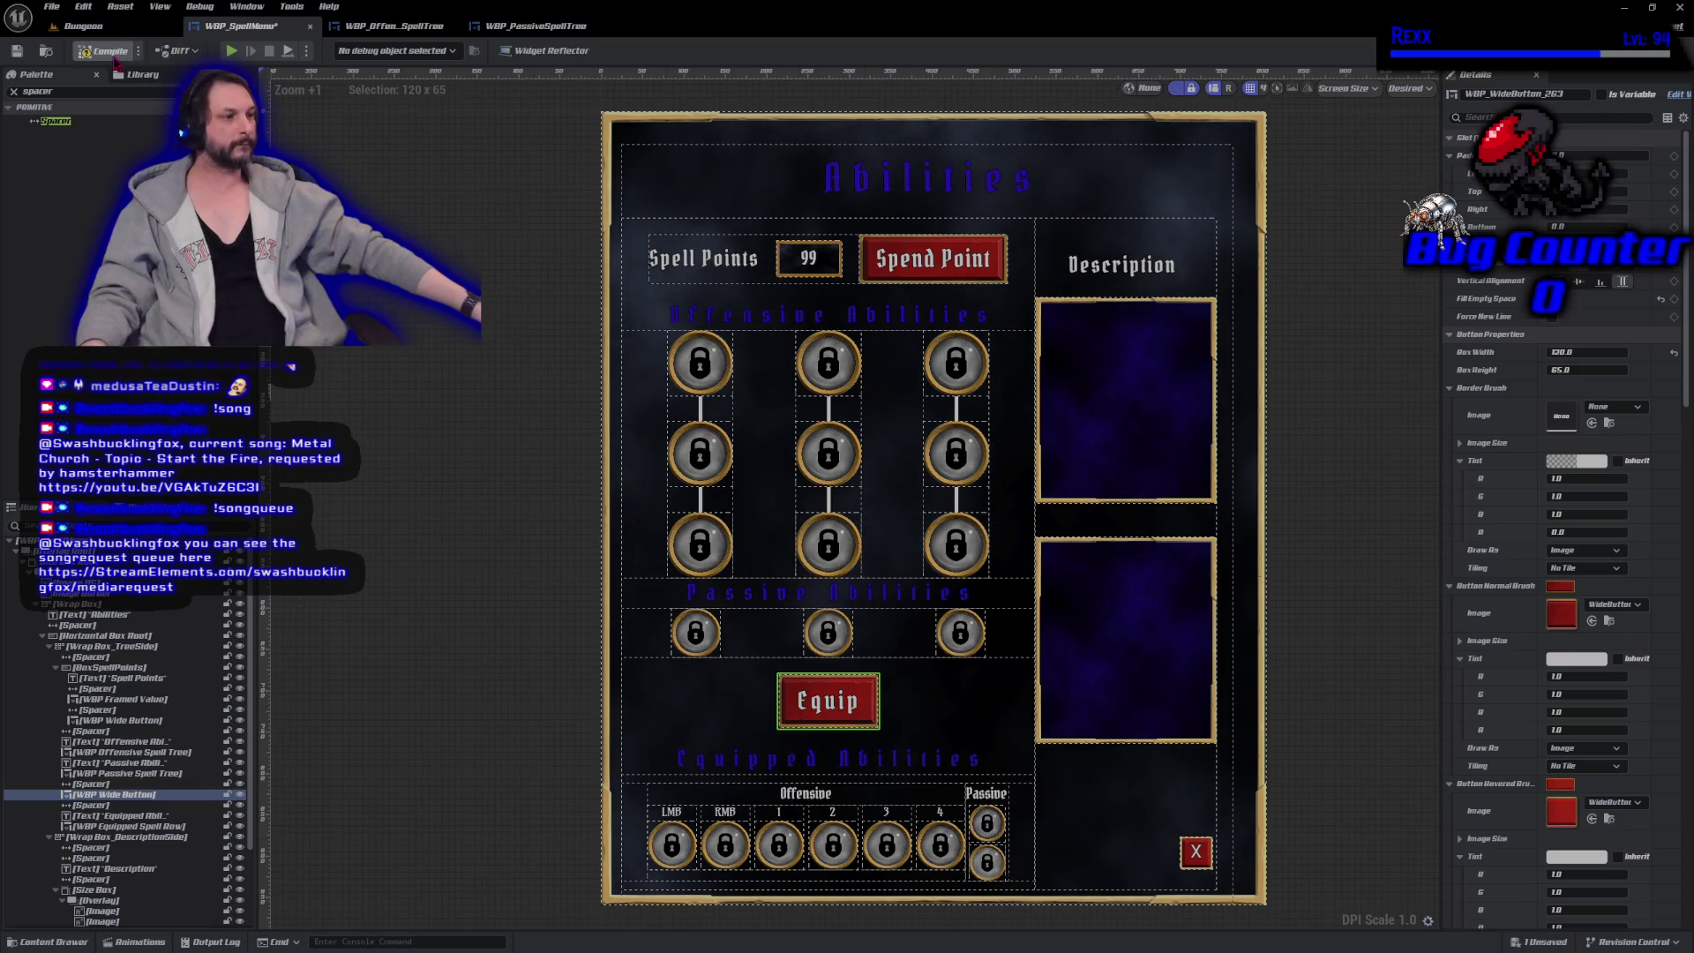
click(109, 51)
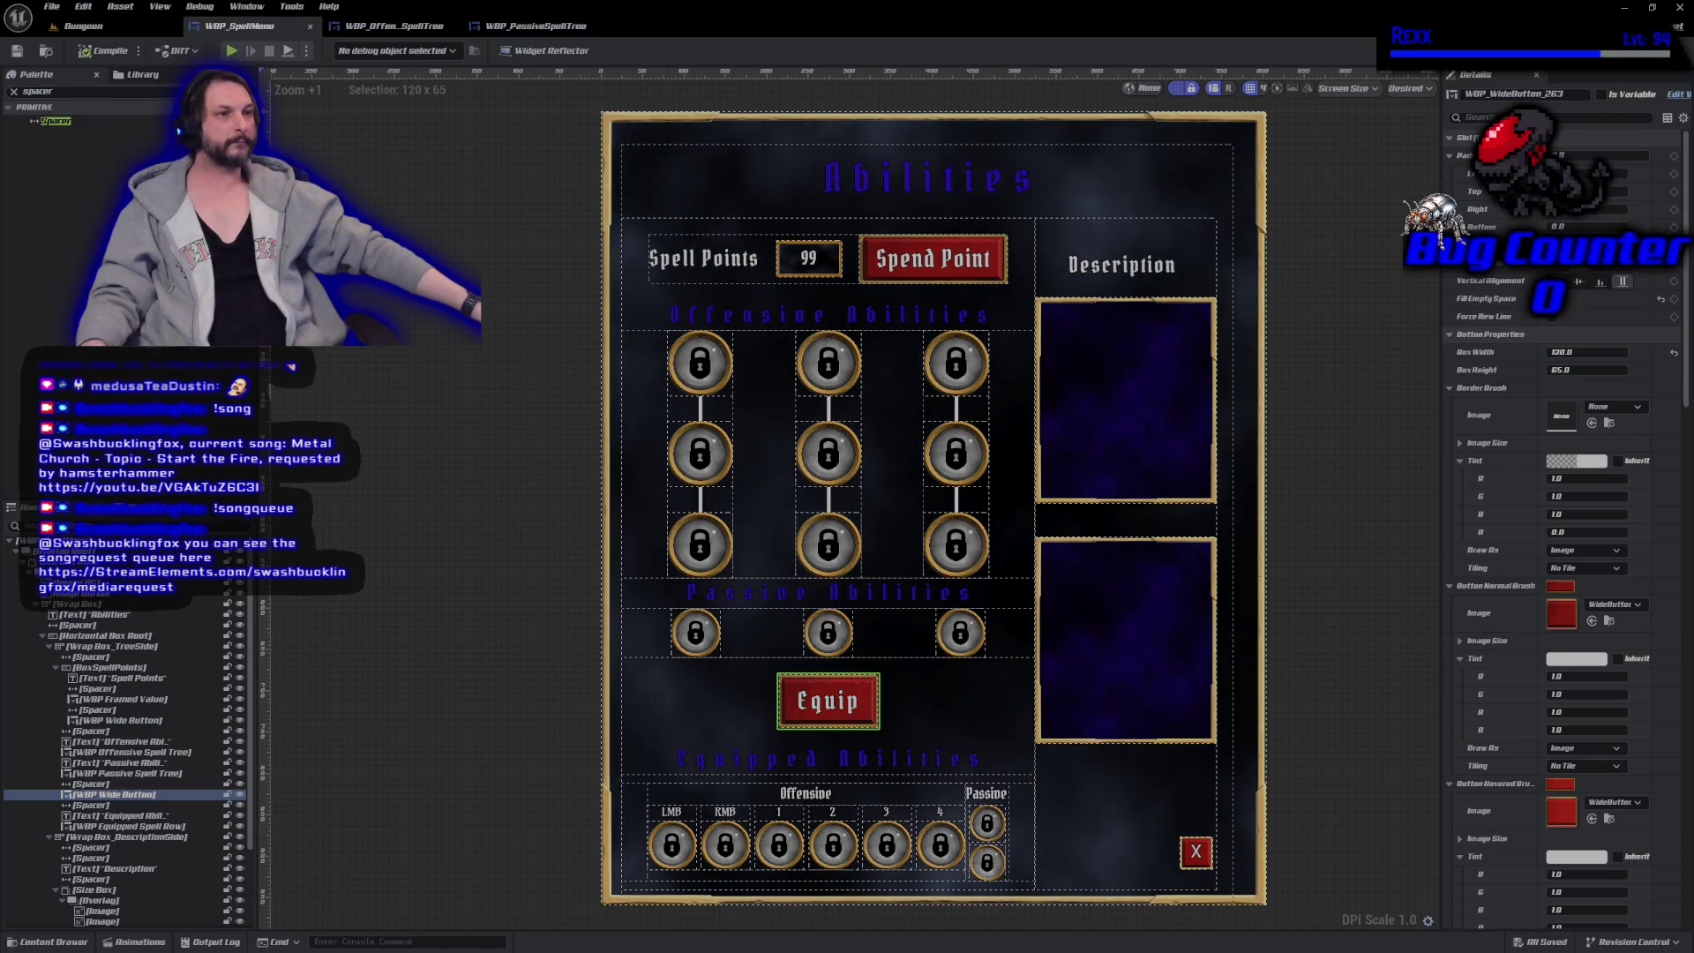
Clear the Palette search, collapse Horizontal Box Root, and select the upper description box.
key(Escape)
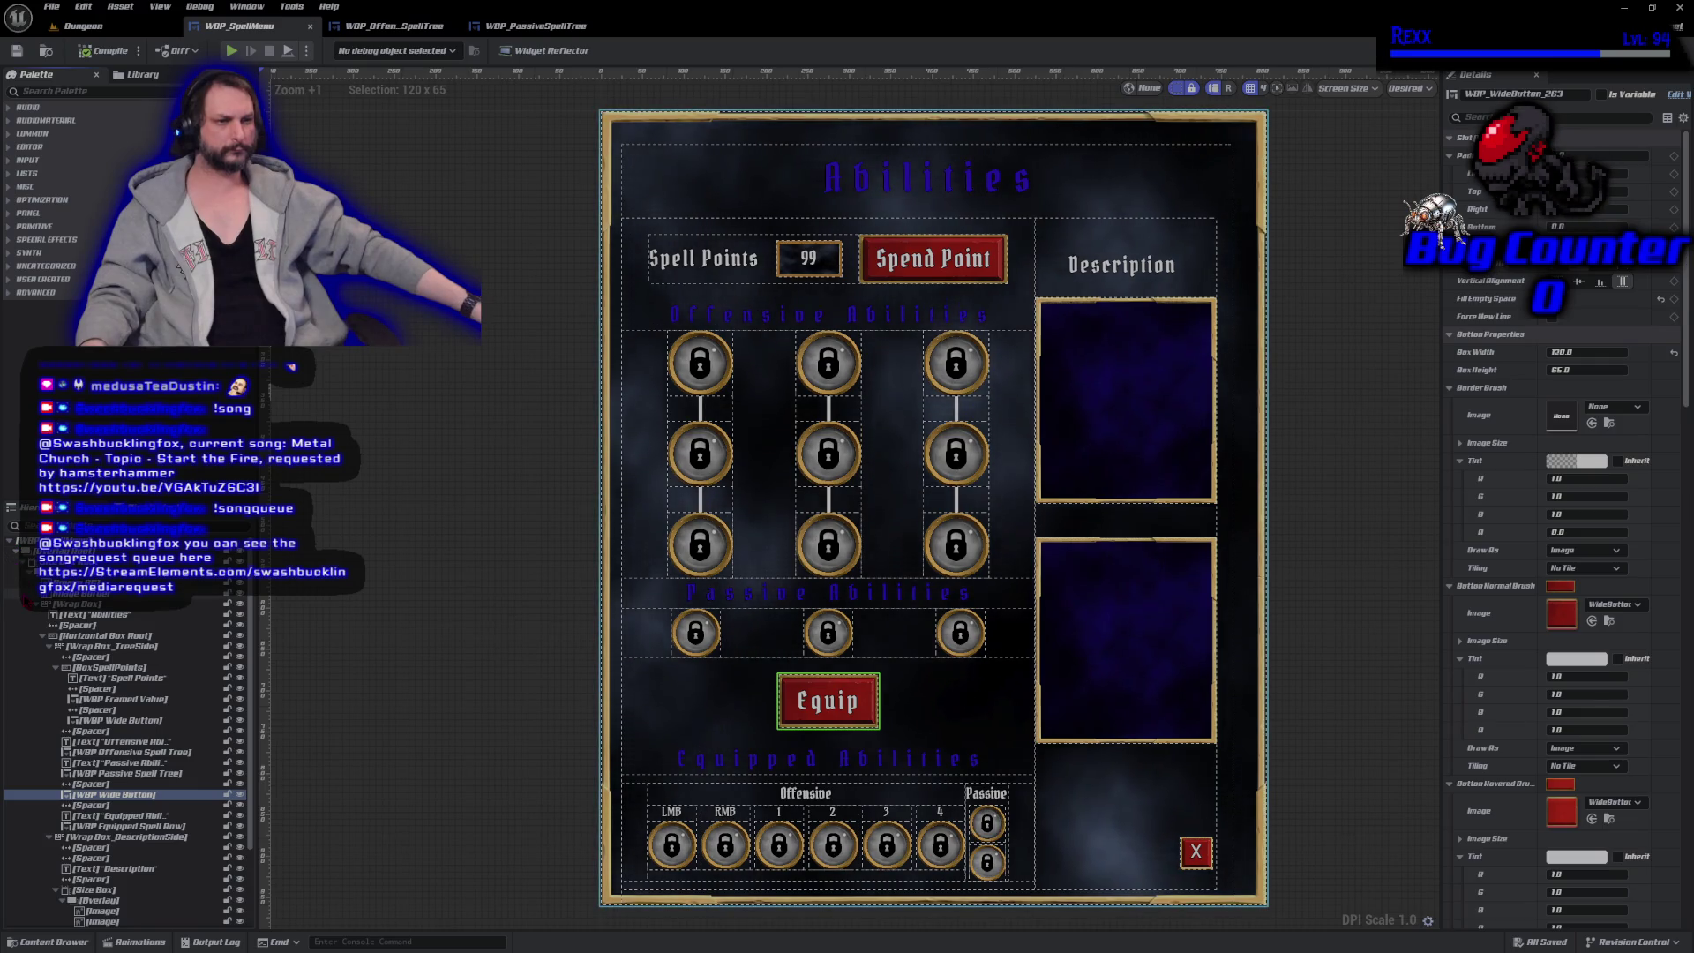
click(42, 637)
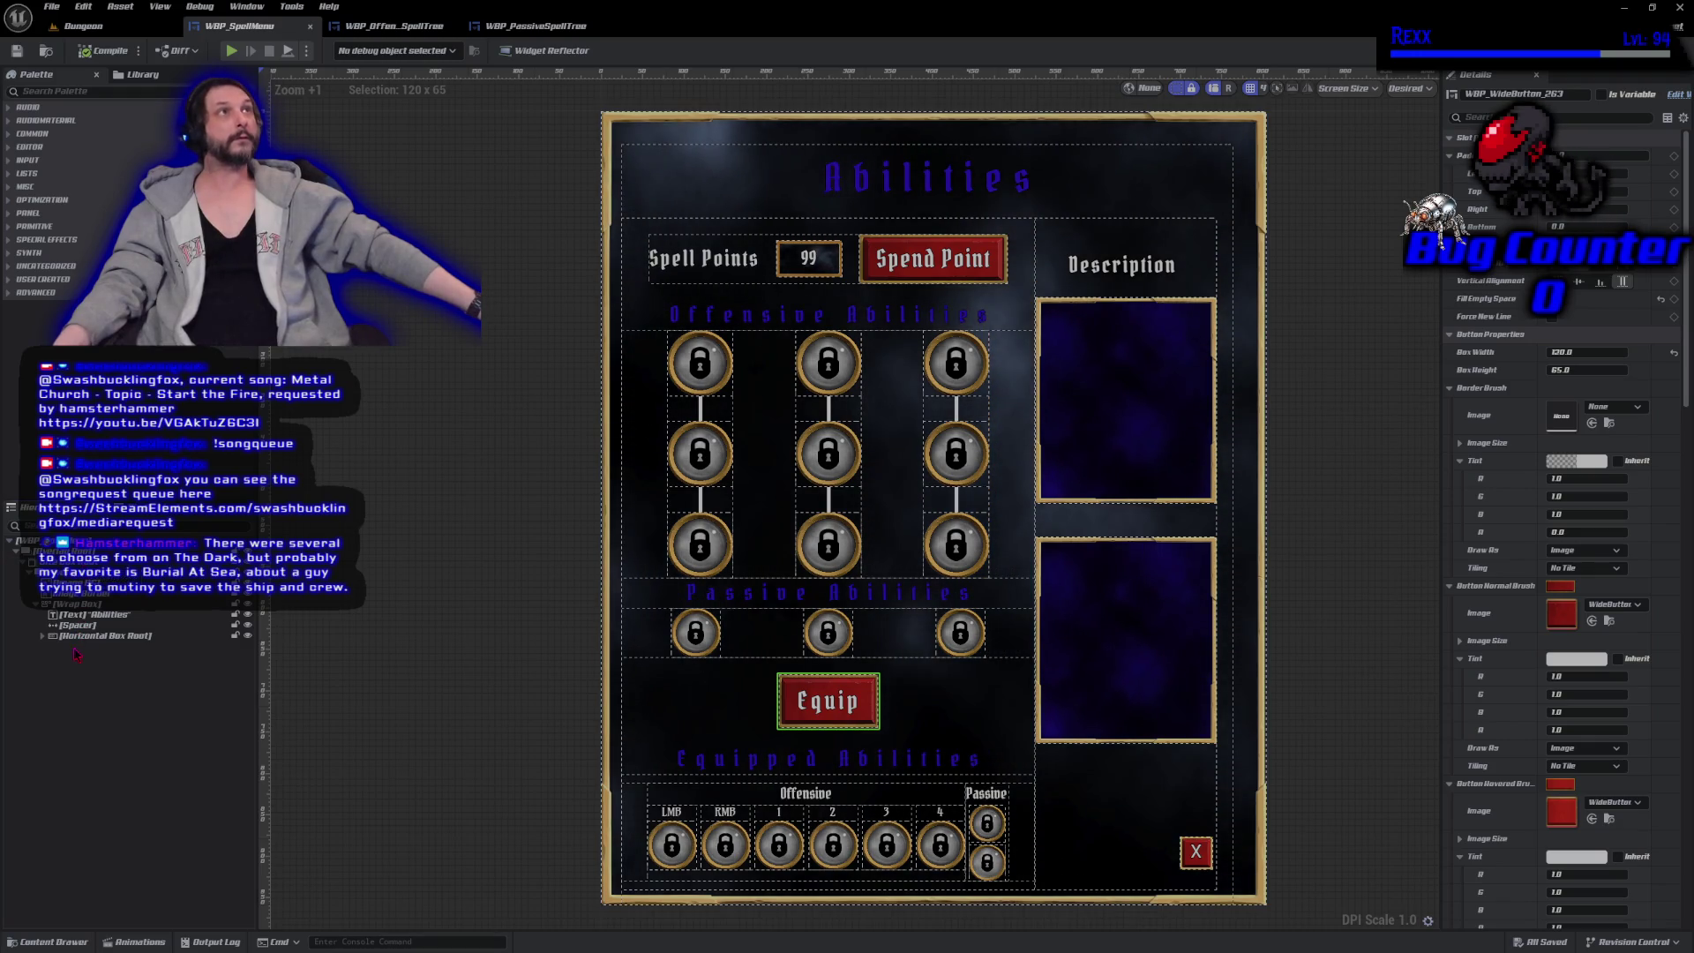
click(1122, 443)
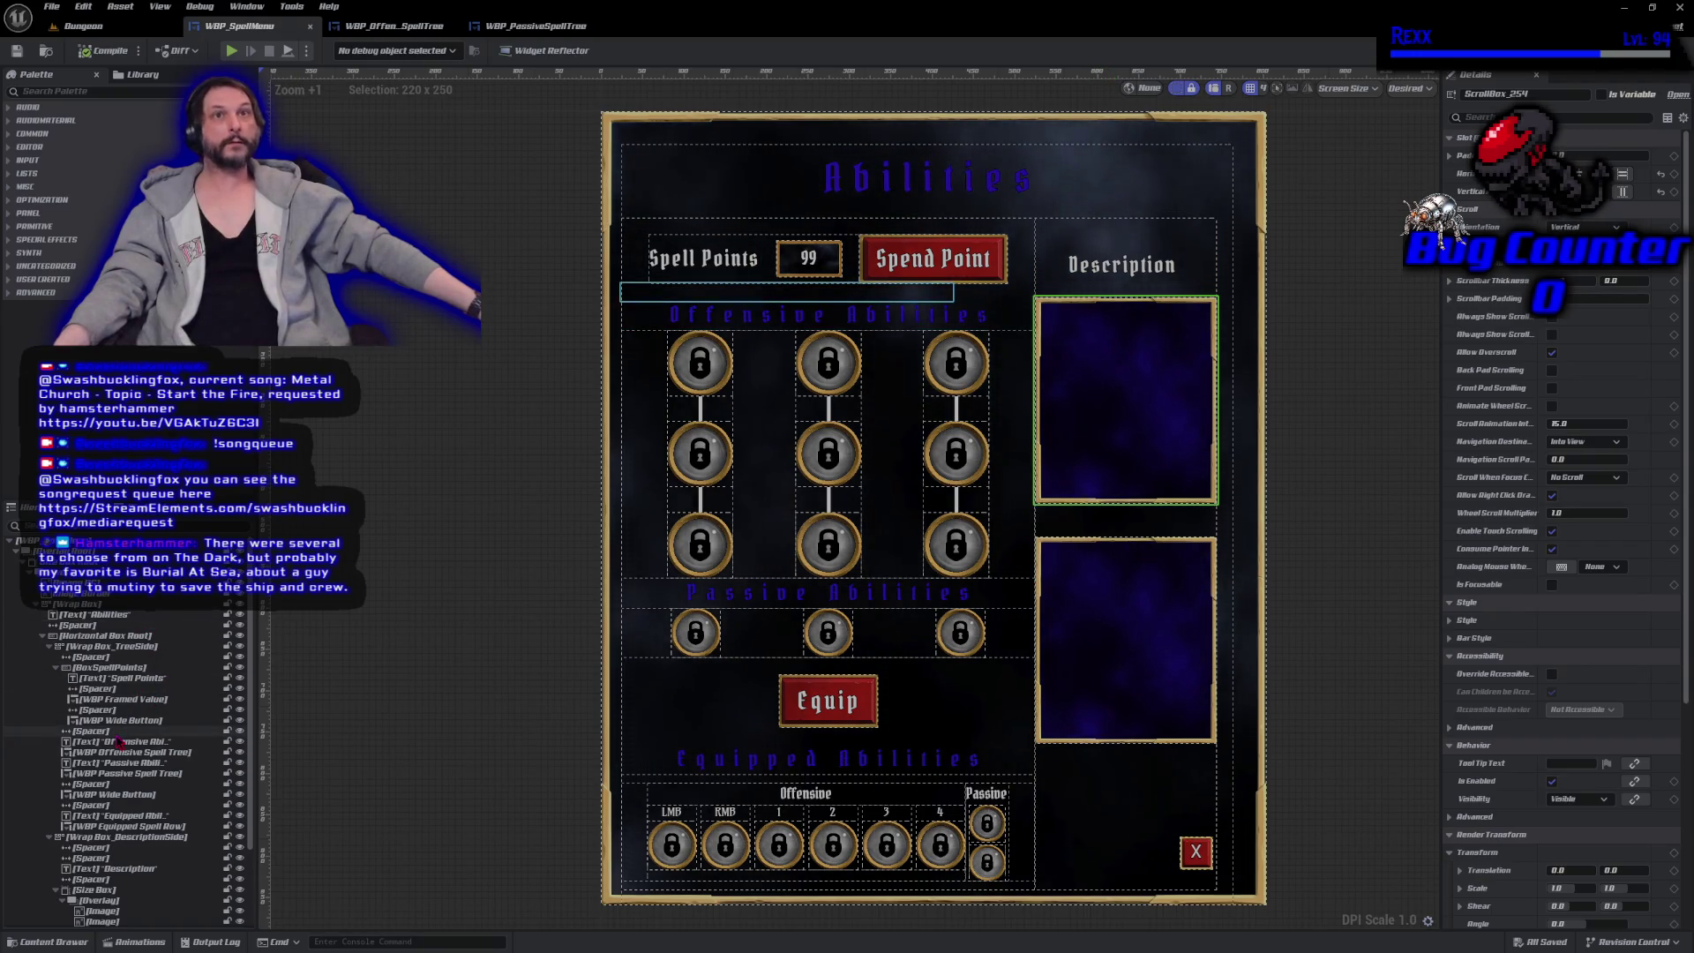
Widen the upper description size box from 220 to 245 px, keeping height 250, then select the lower size box.
scroll(119, 744, down, 3)
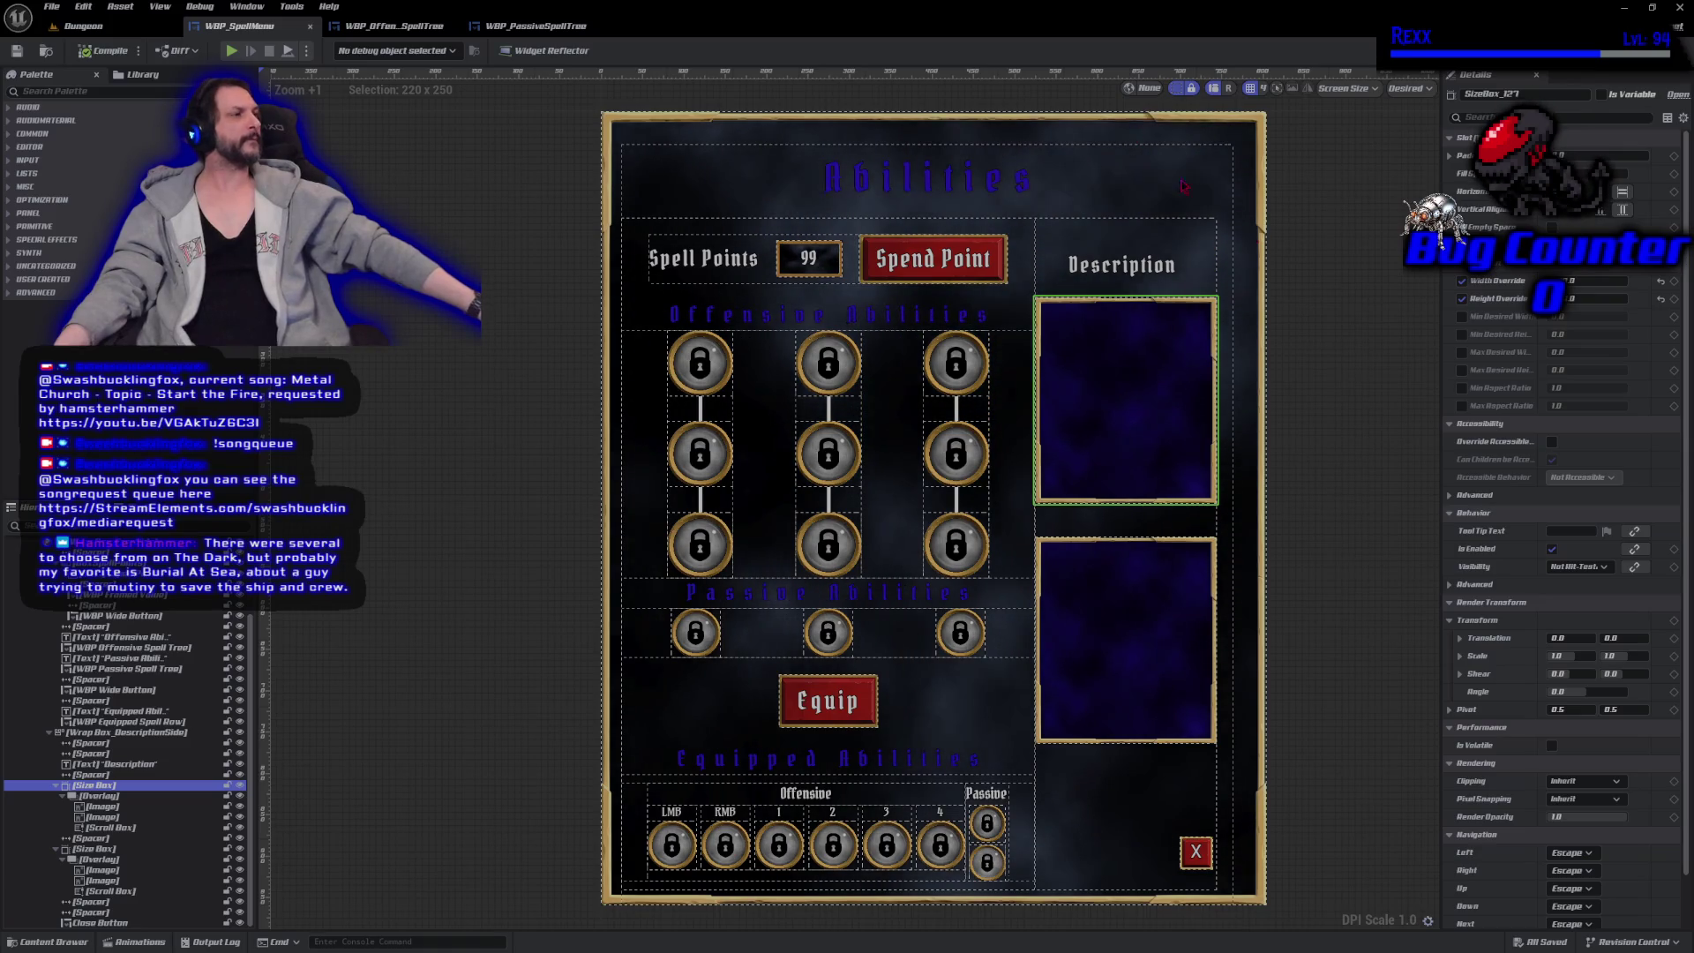
click(1602, 297)
key(Return)
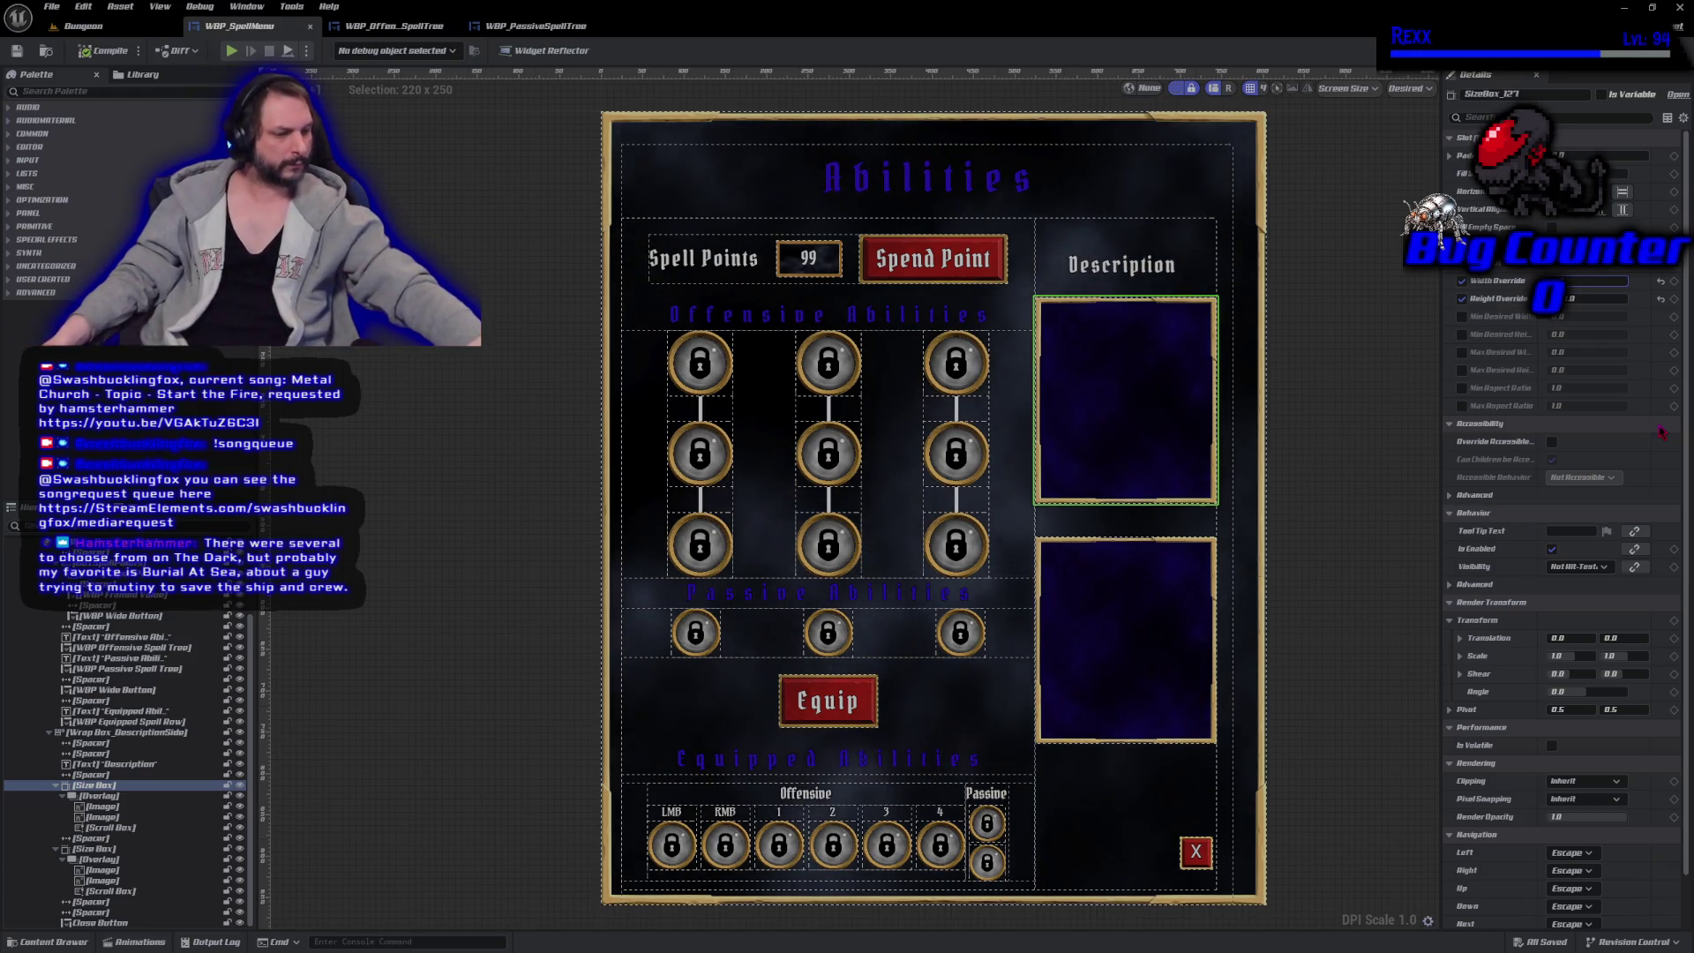
drag(1584, 281, 1602, 281)
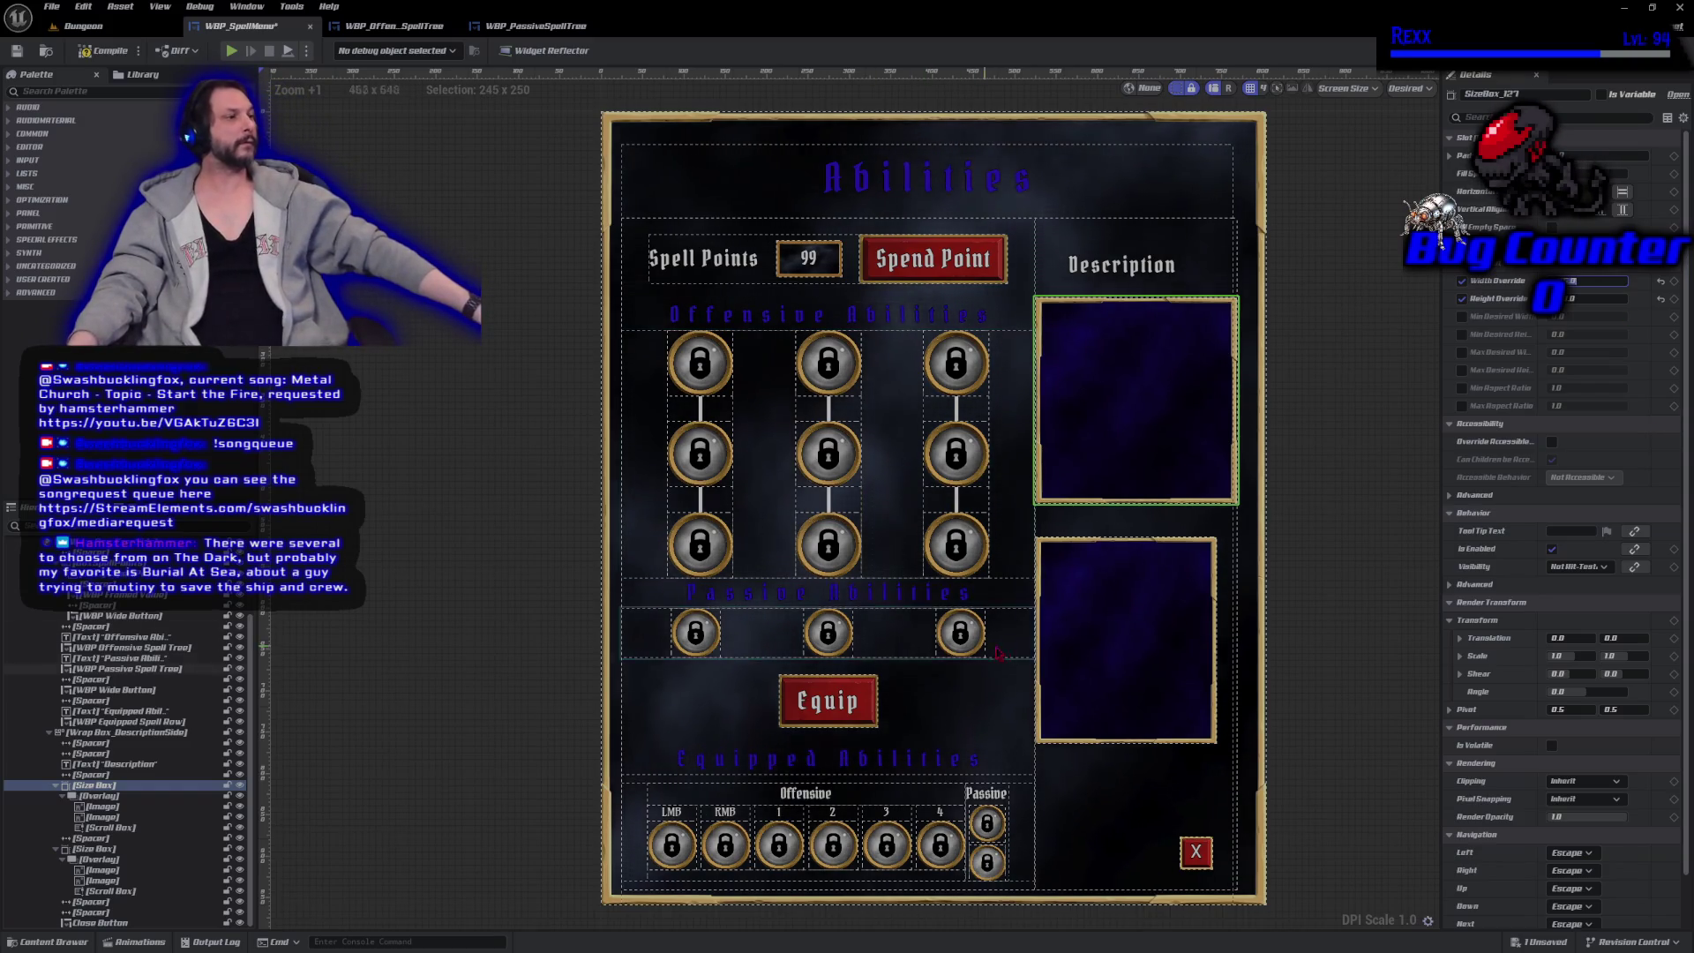
click(1074, 630)
click(117, 850)
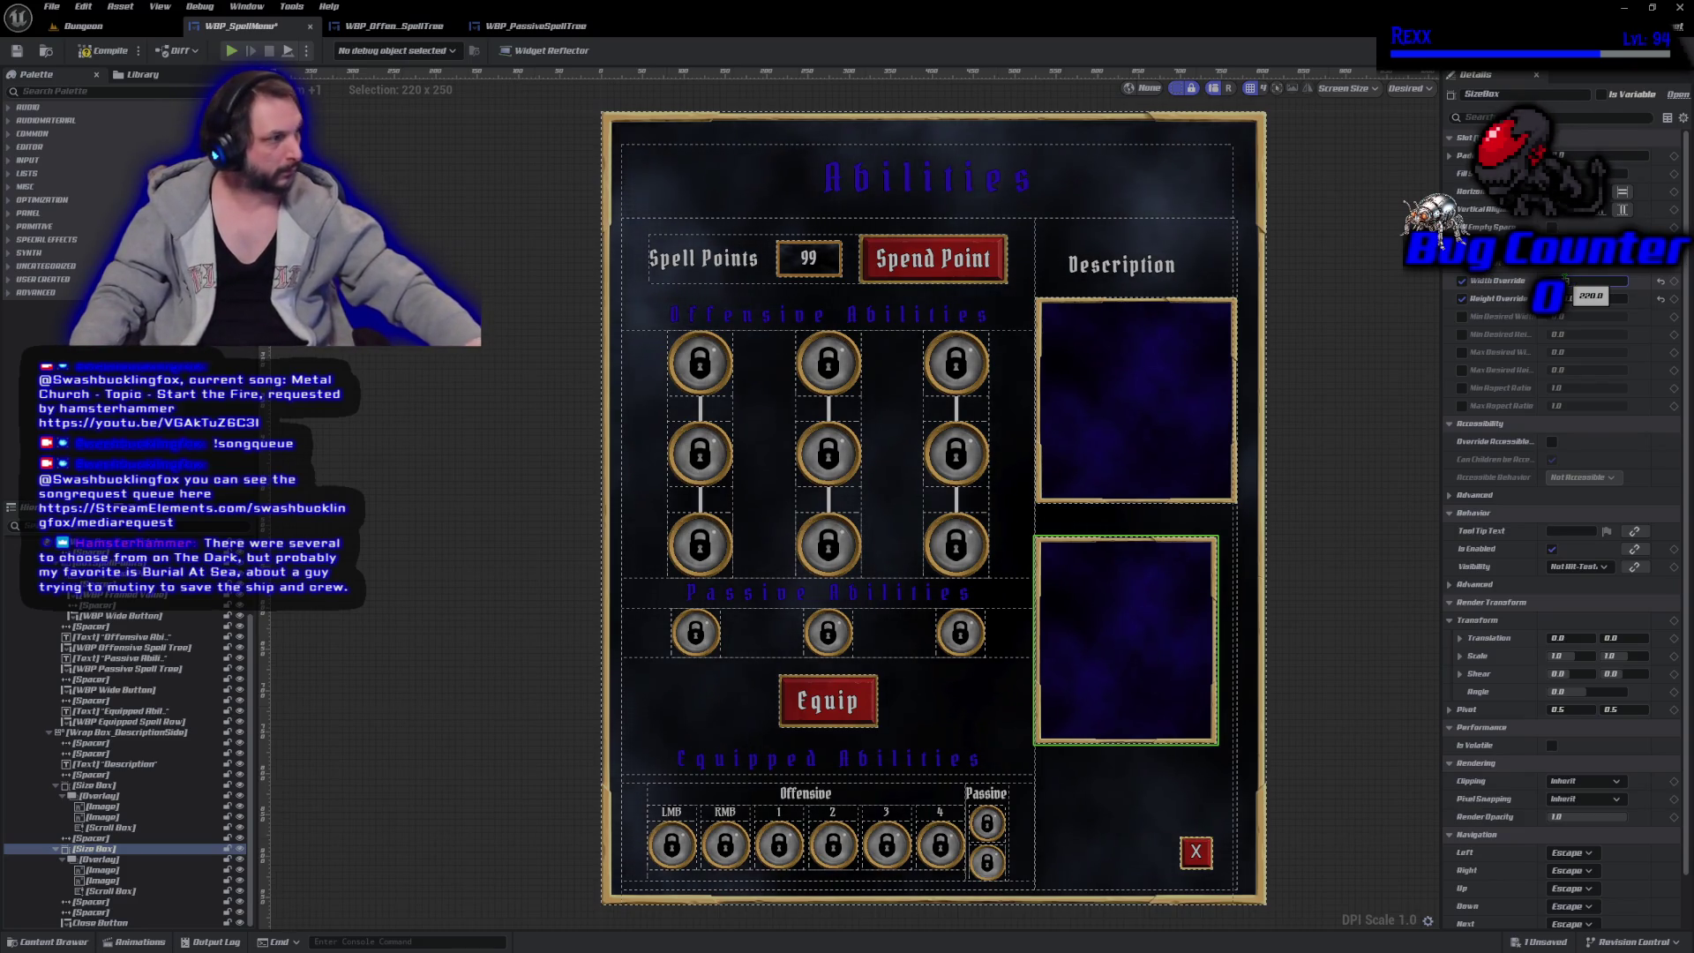
Set the lower description size box width to 245 px, then compile and save WBP_SpellMenu.
drag(1567, 283, 1589, 283)
click(86, 53)
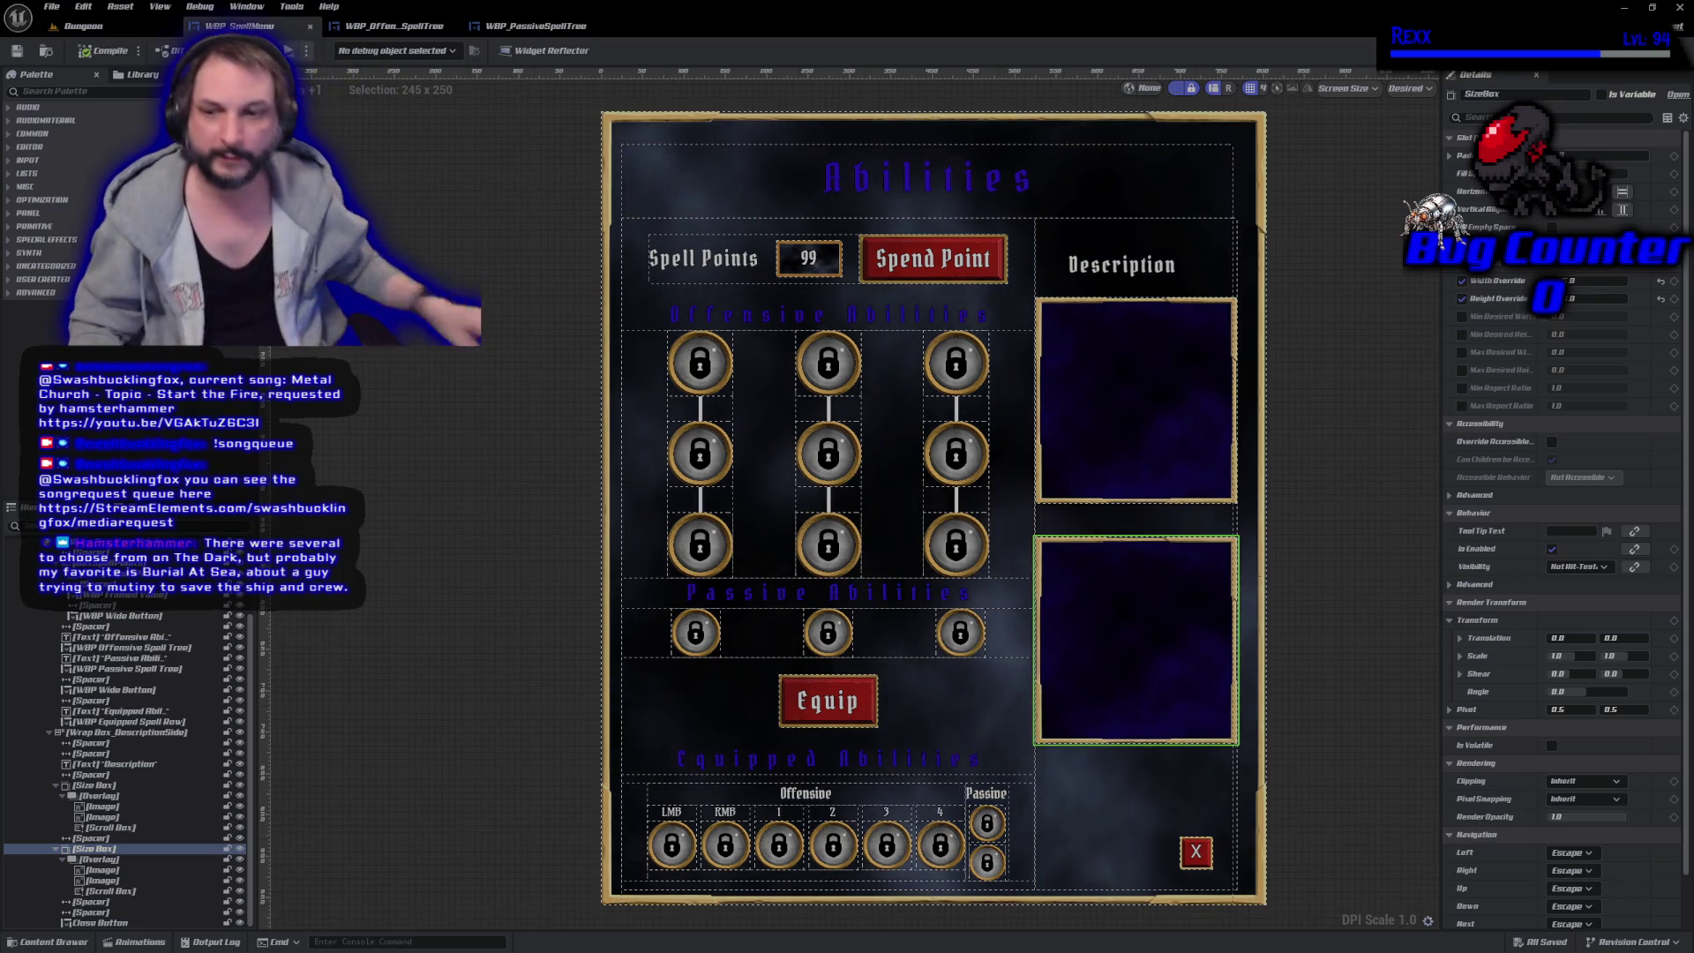
Show the StreamElements media request page, enlarge the now-playing video, and nudge the window right.
key(alt+Tab)
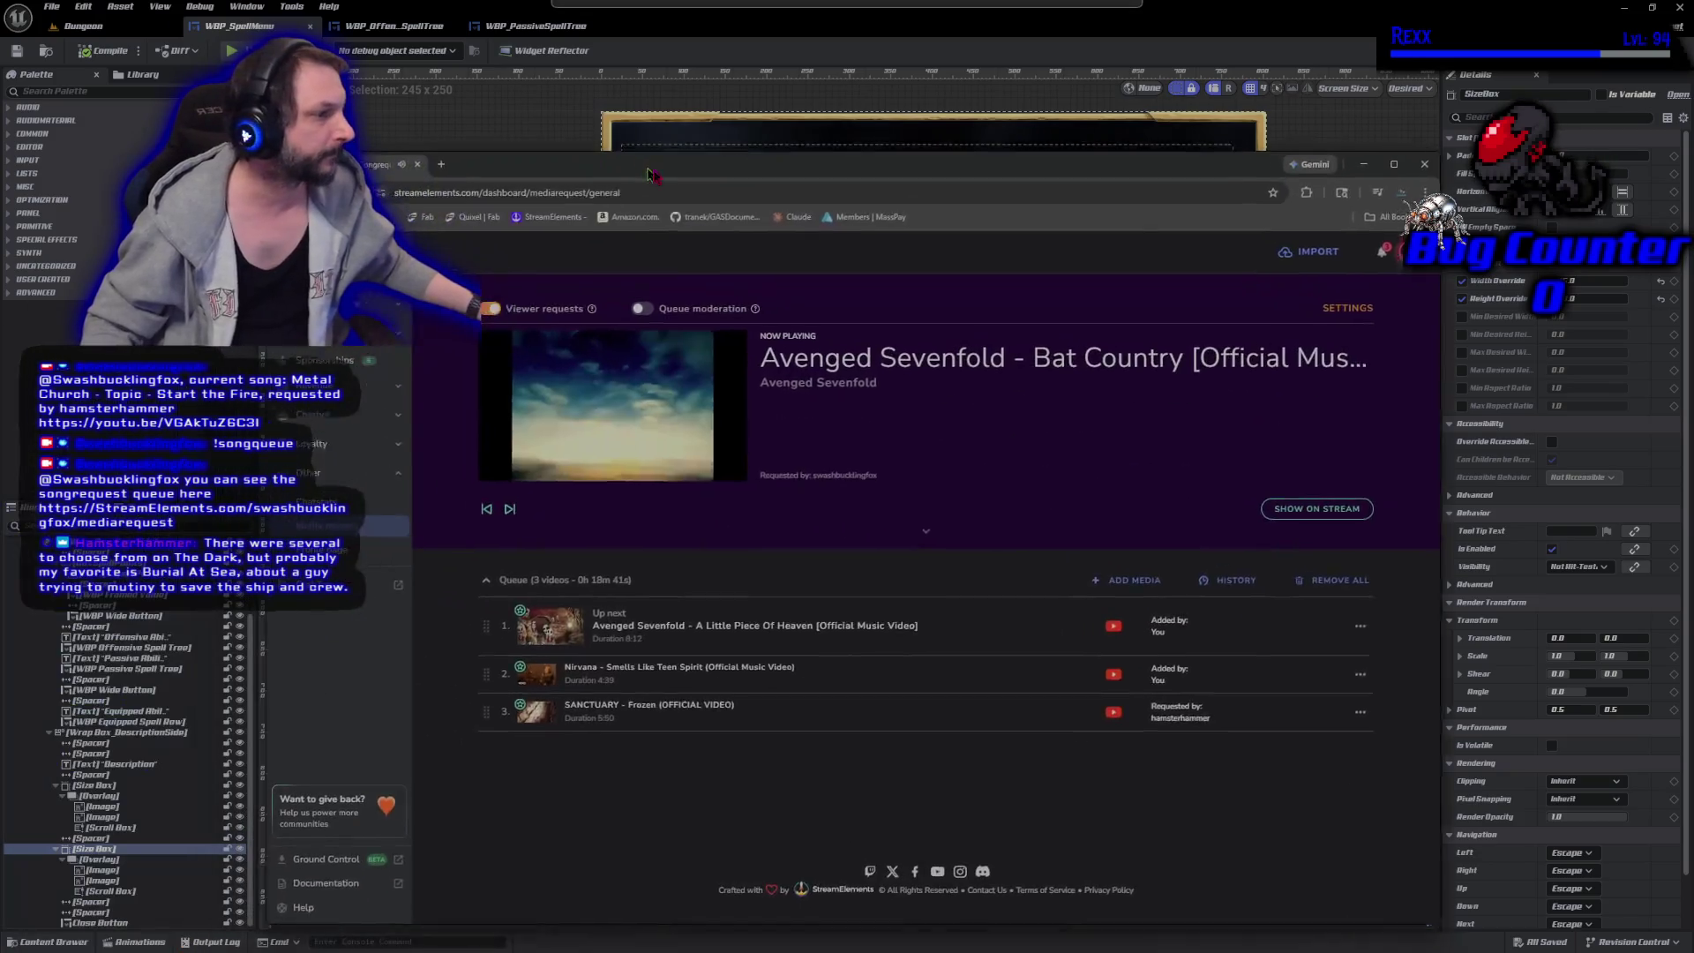
click(1006, 554)
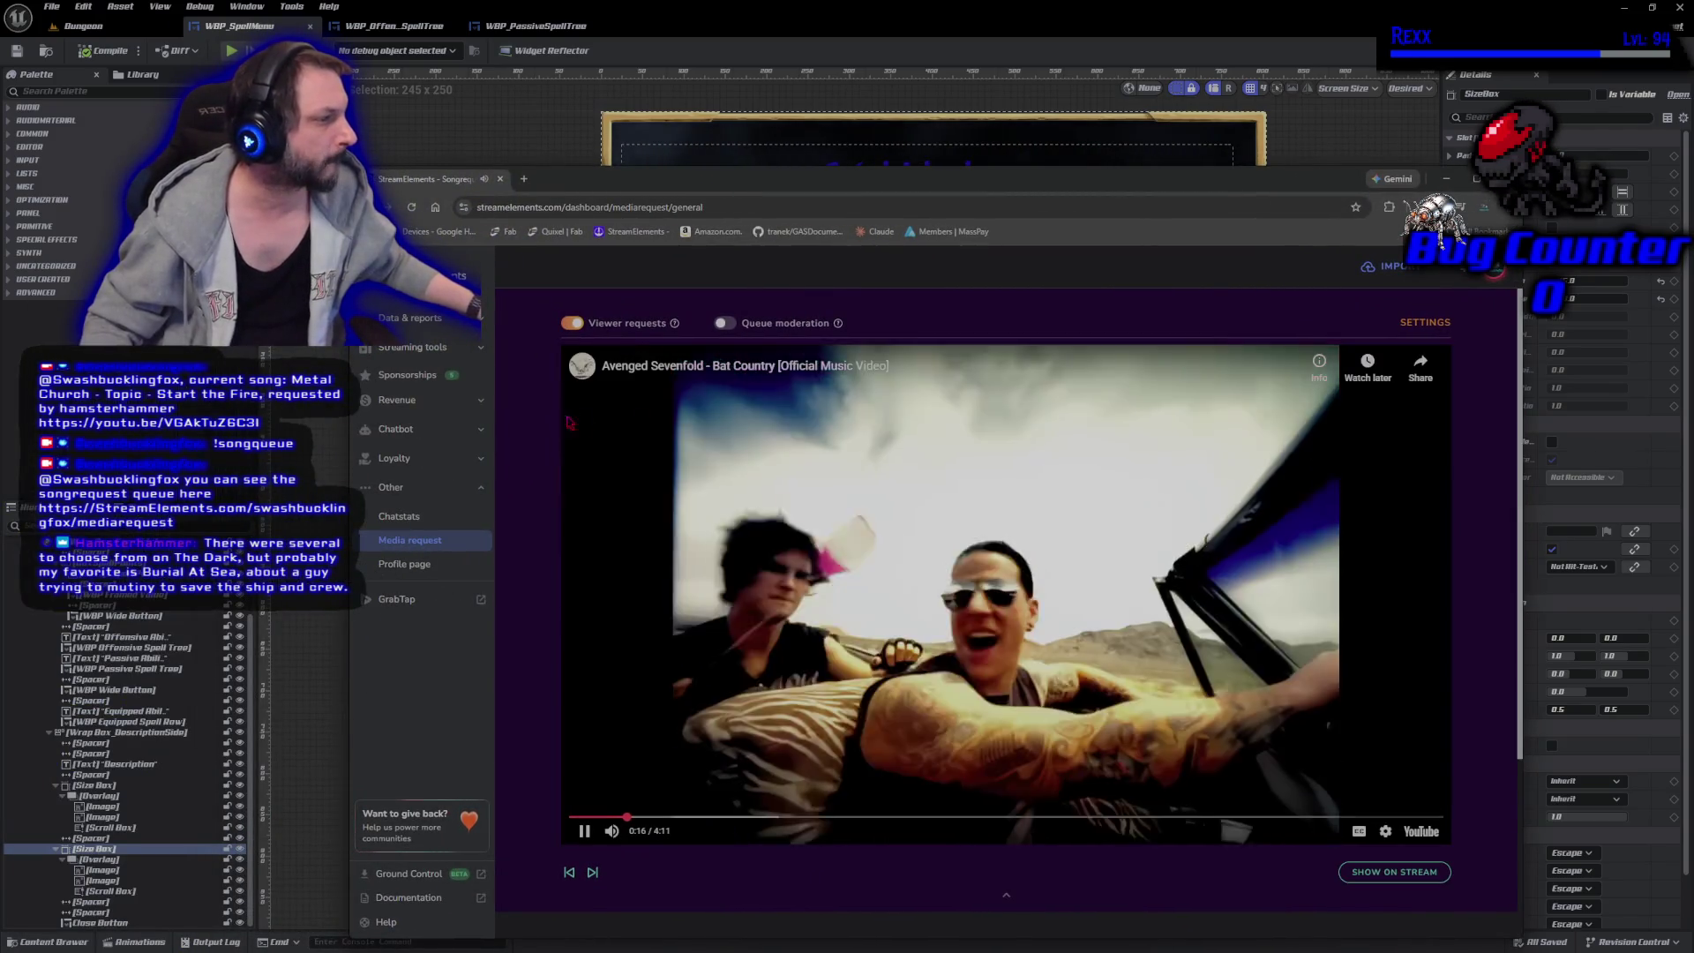
drag(880, 180, 964, 170)
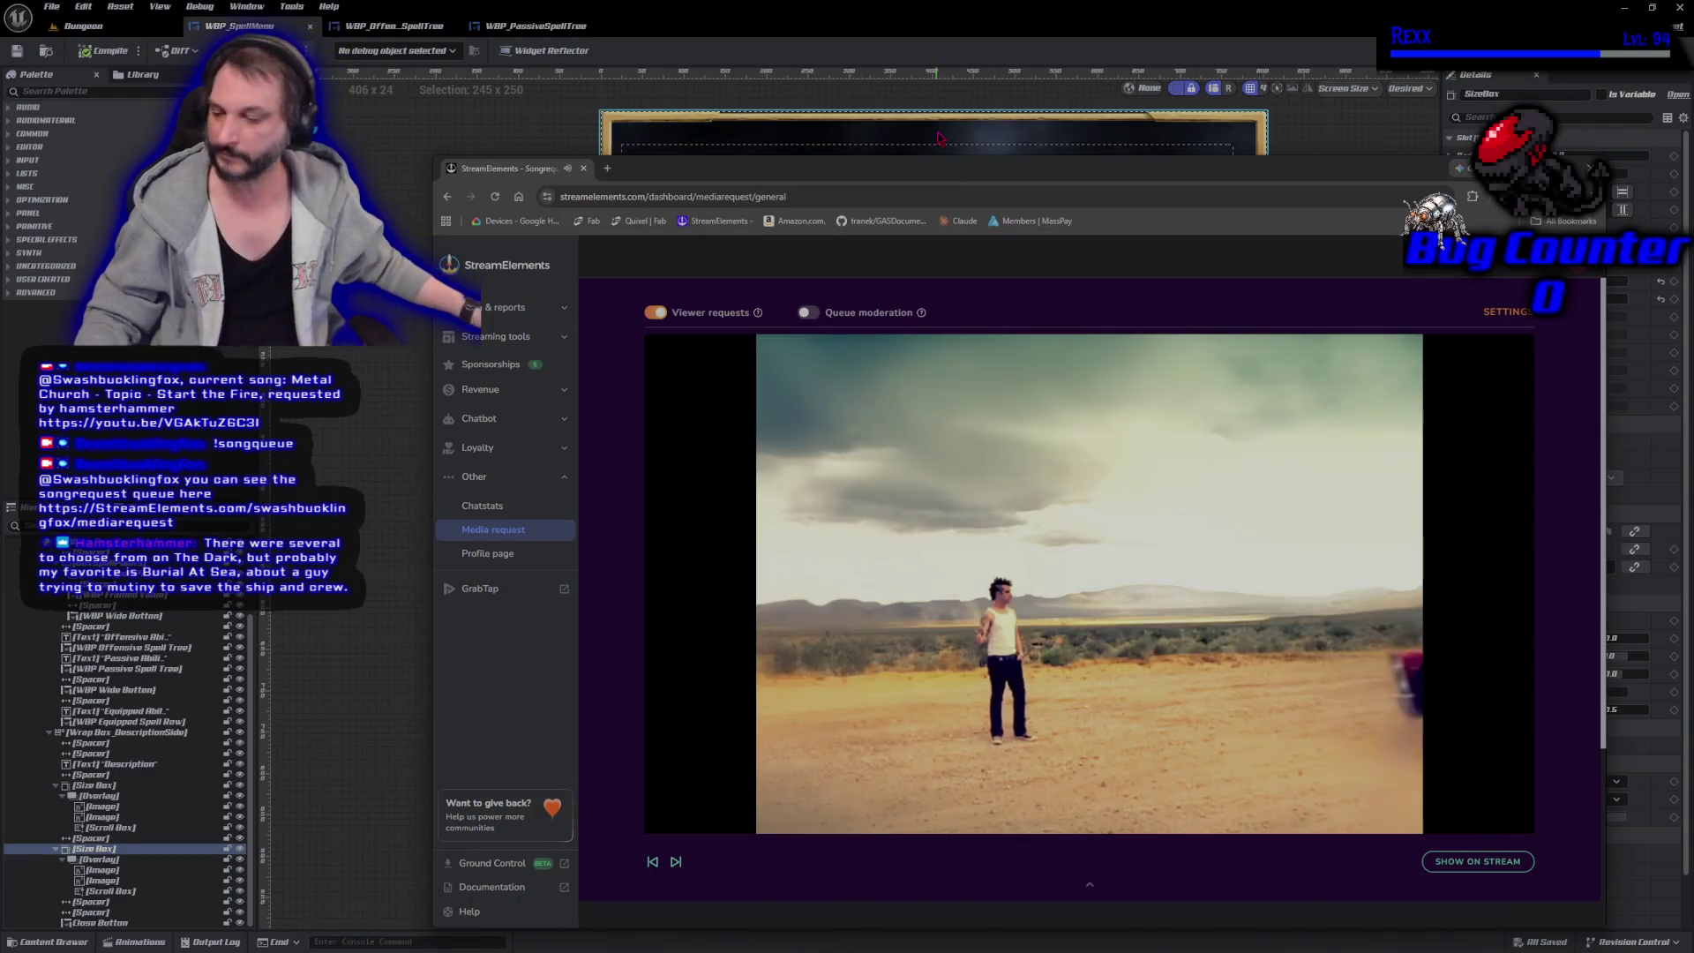
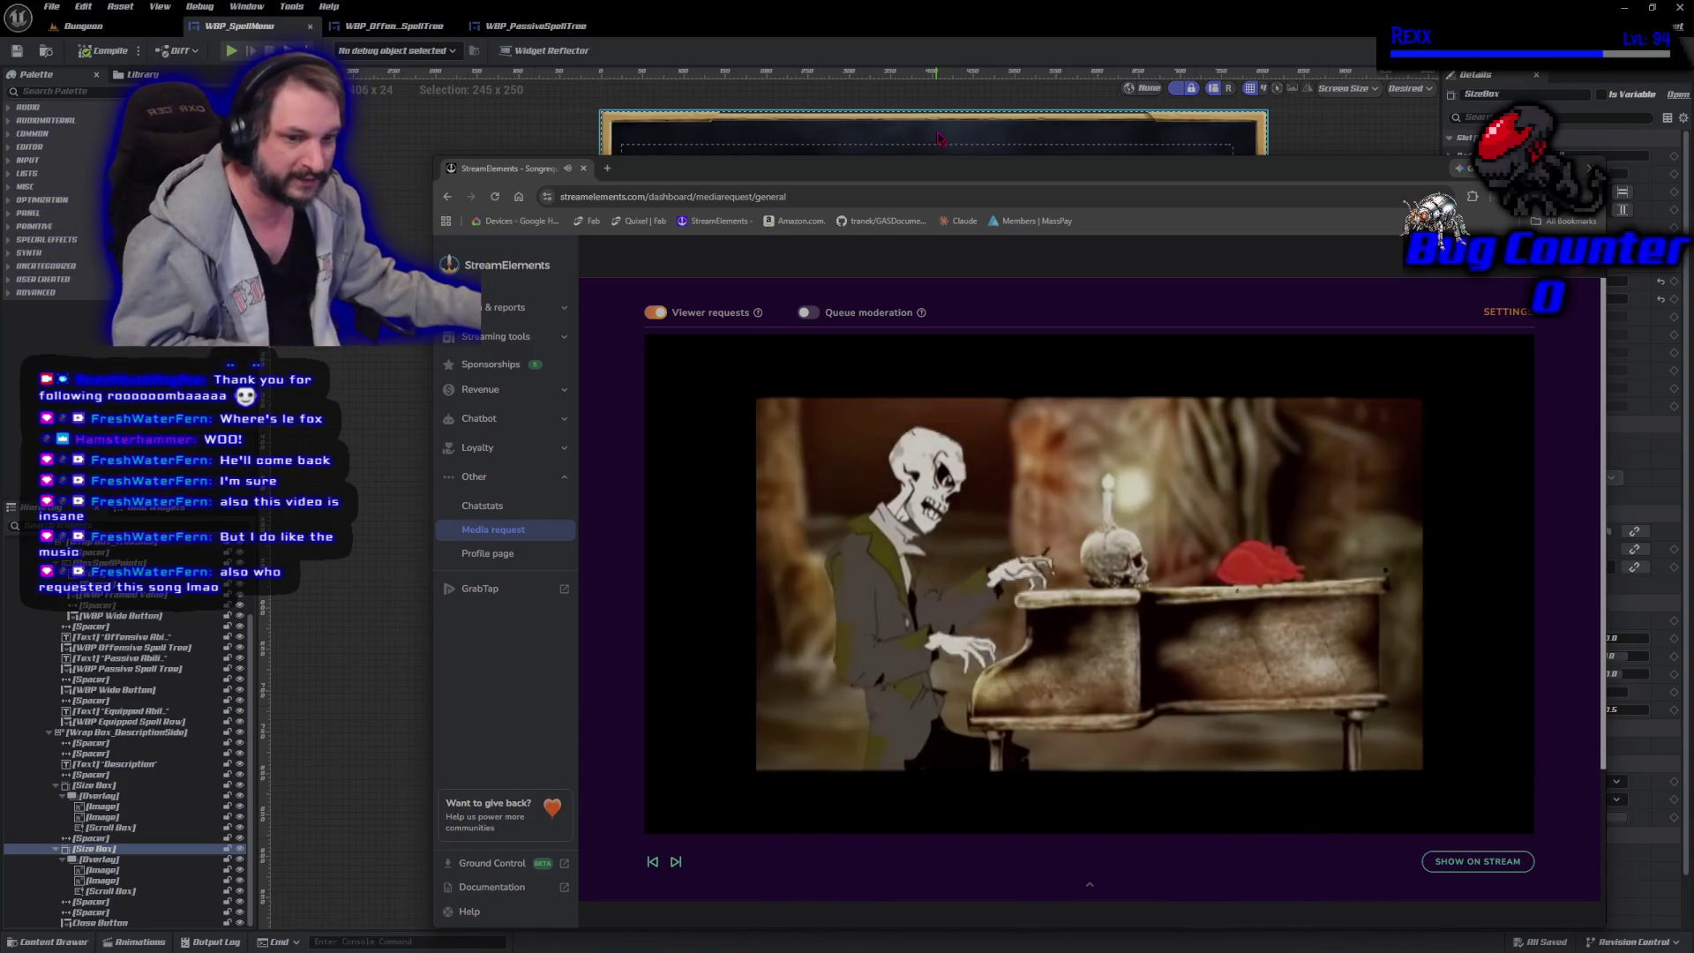
Move the StreamElements song request window up and to the left over the Unreal editor.
mouse_move(1191, 554)
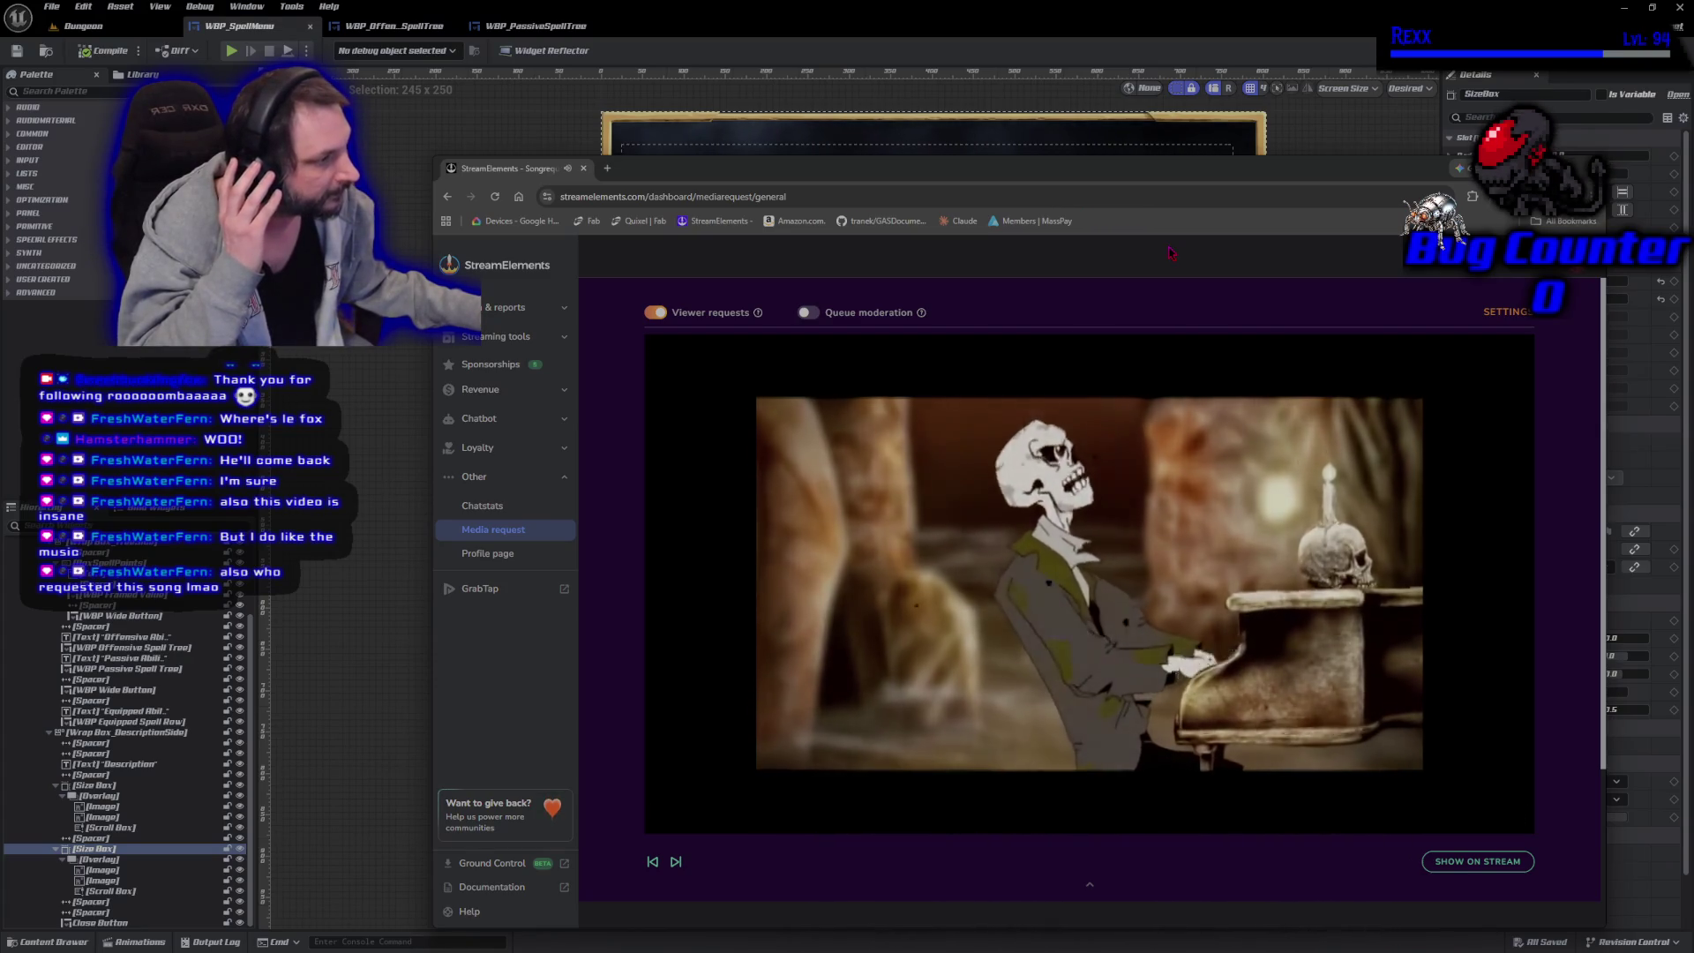
mouse_move(1048, 544)
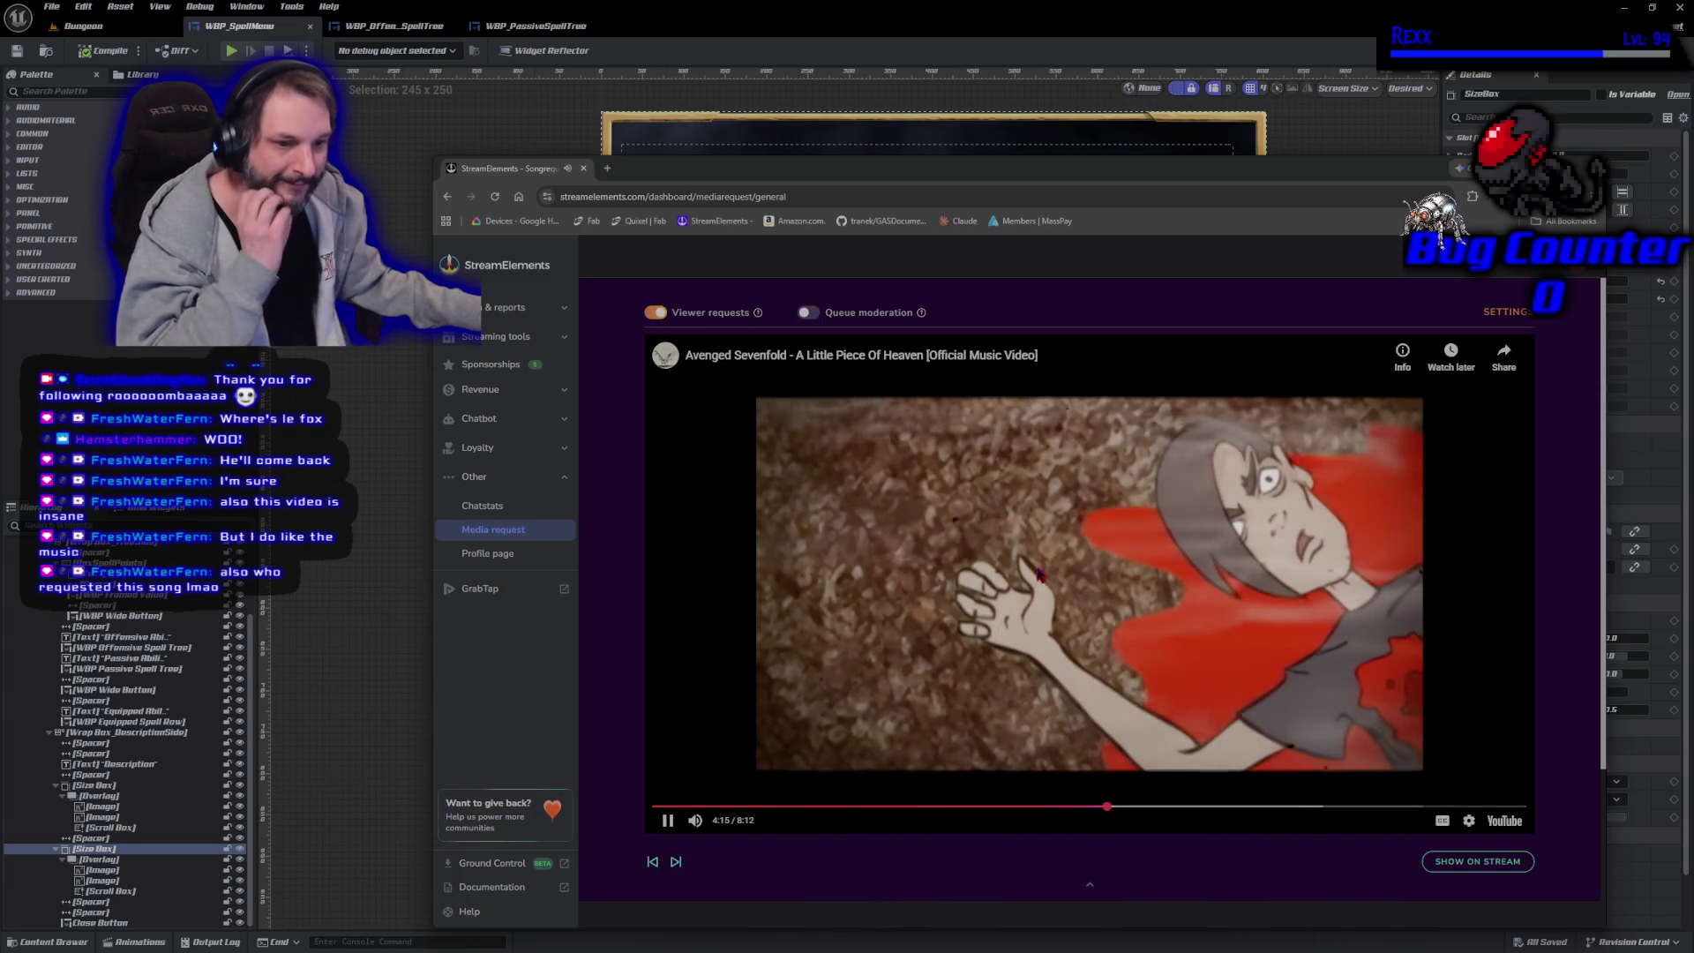
mouse_move(1069, 830)
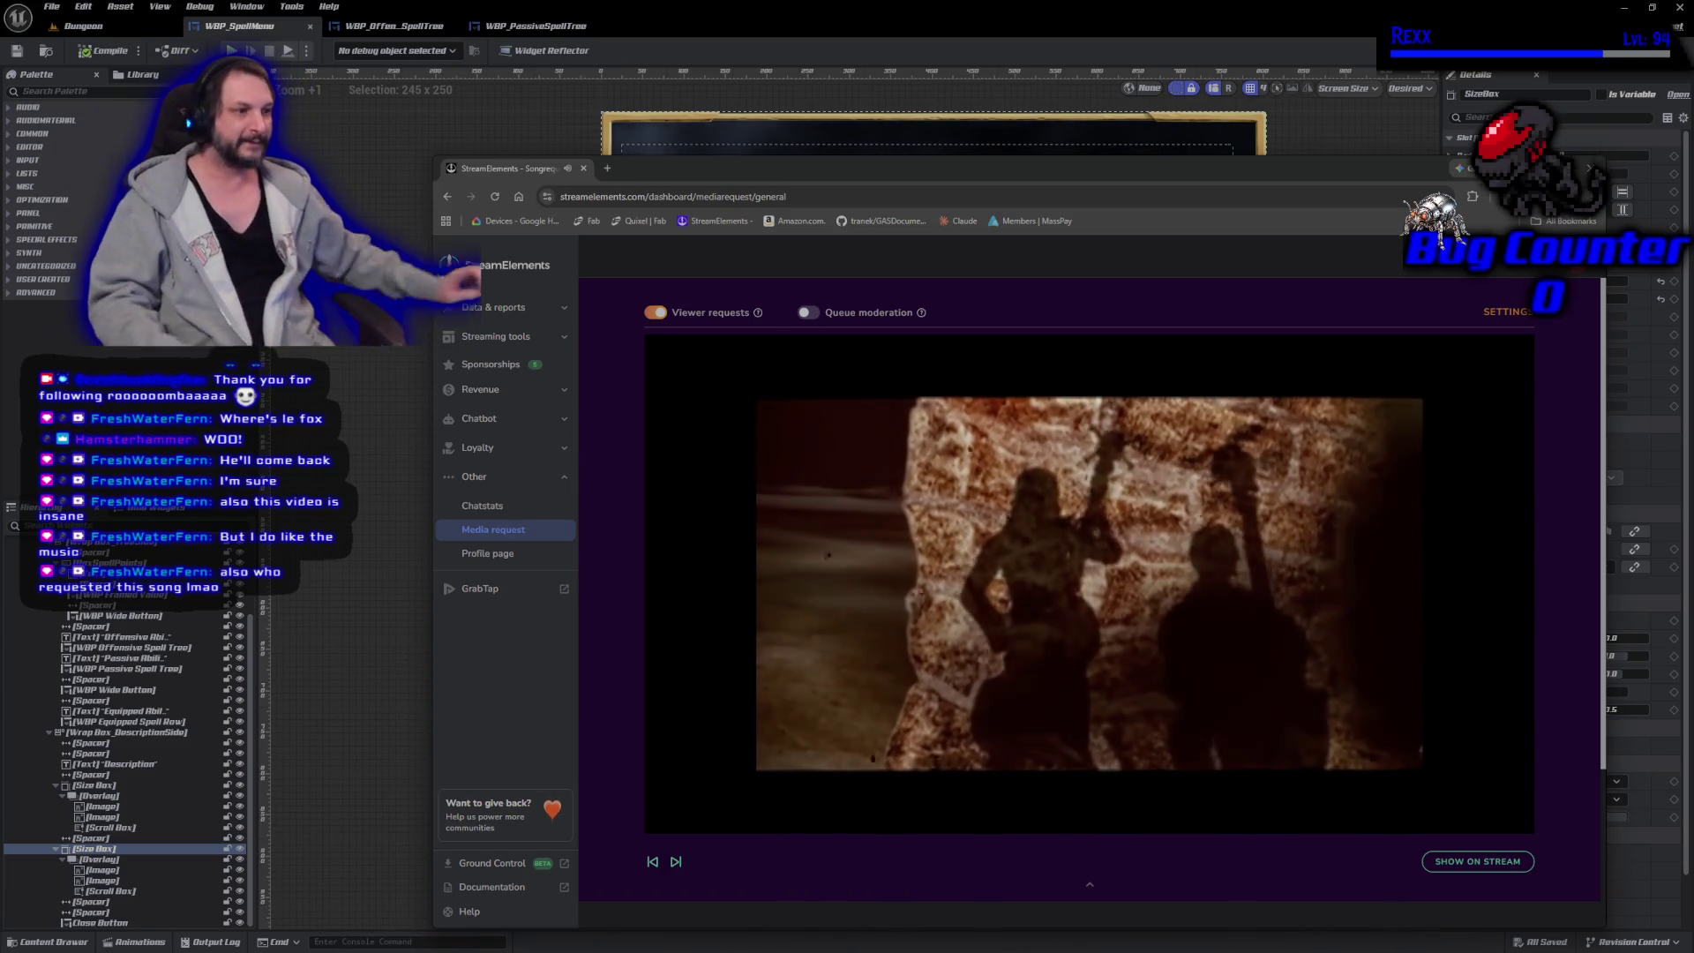
mouse_move(1118, 665)
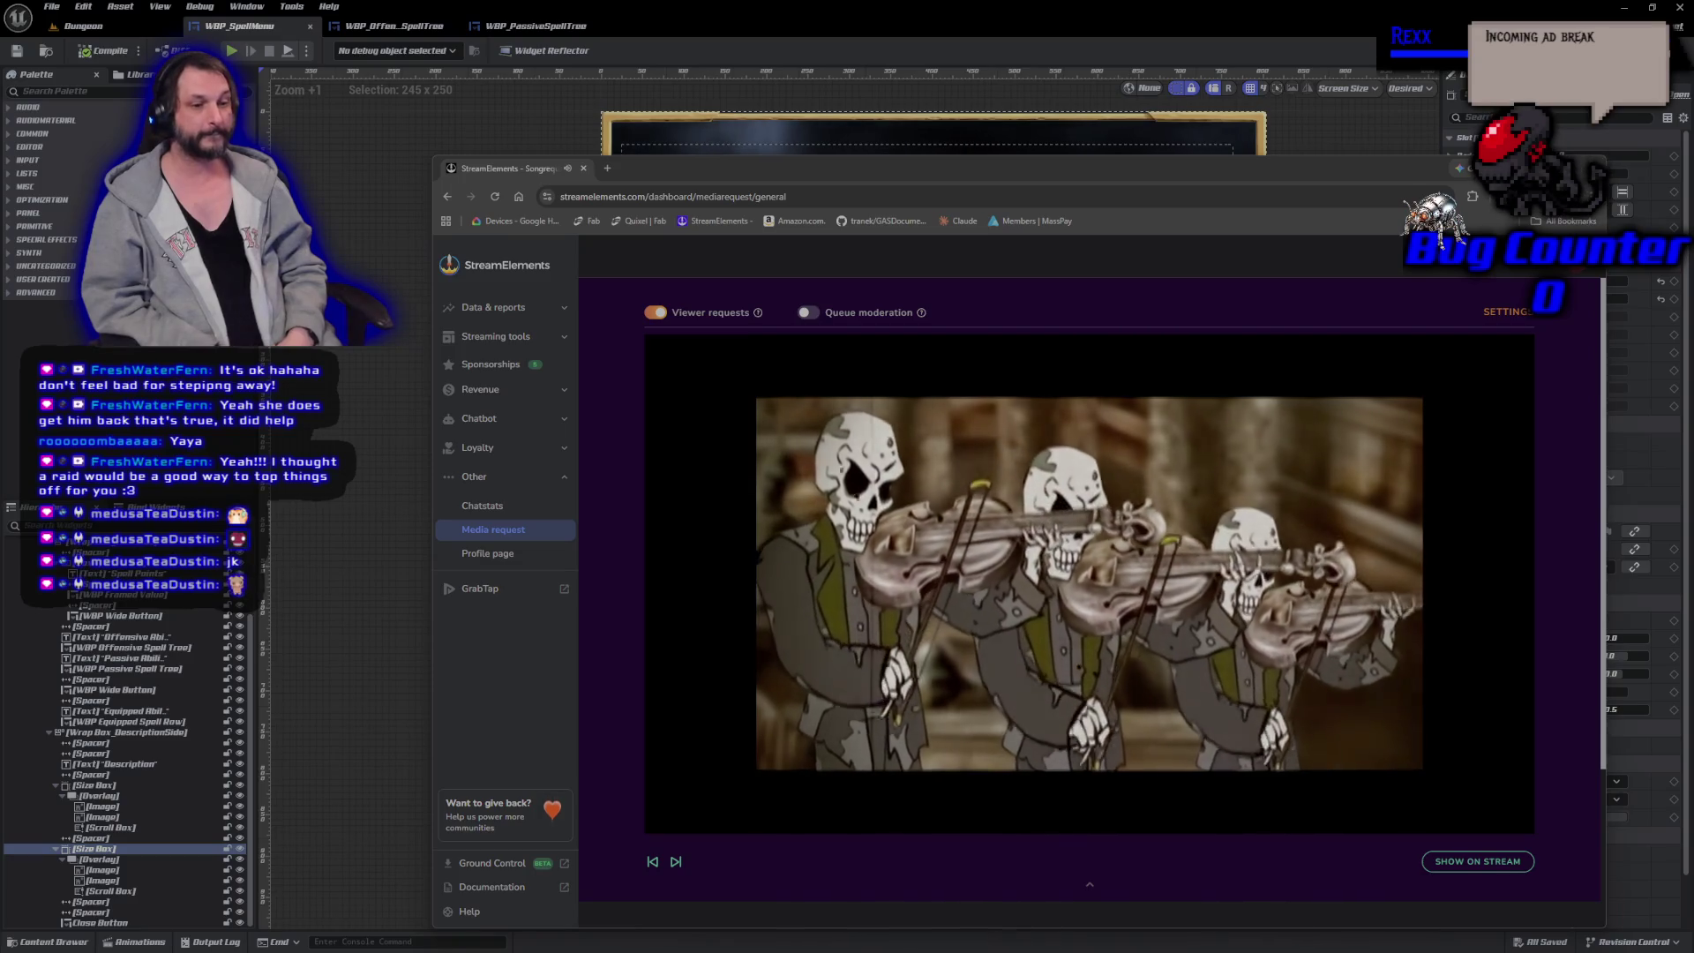
drag(883, 168, 786, 130)
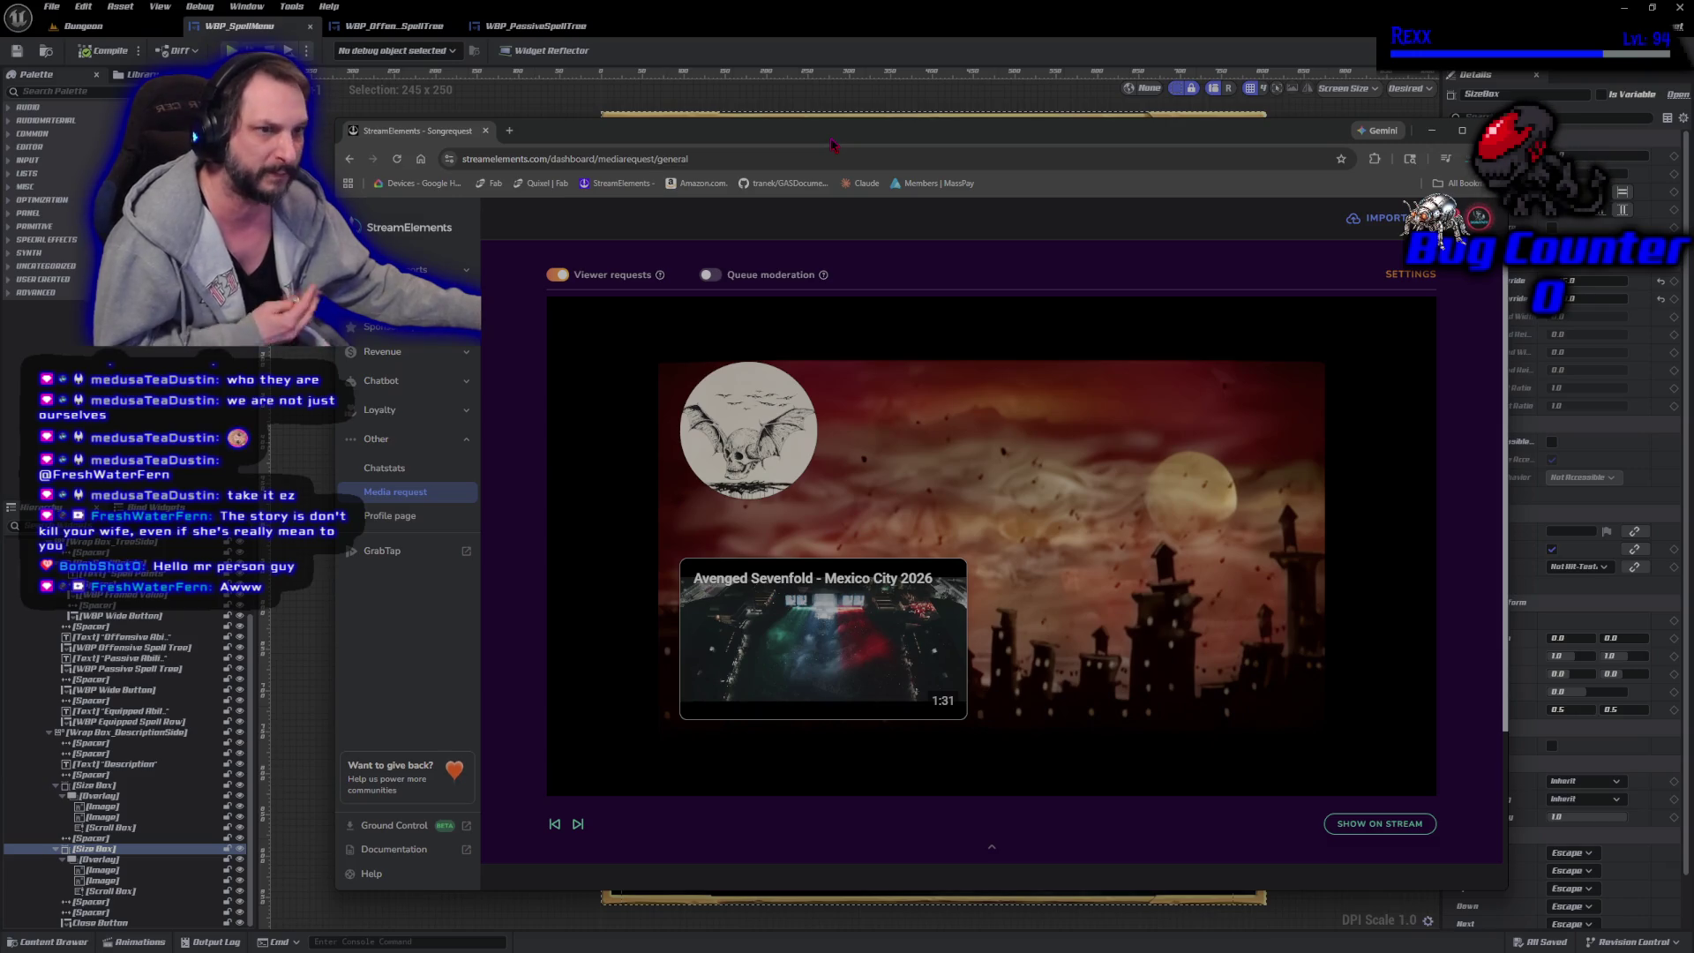
Skip to the next requested song in the maximized browser, then minimize it to reveal the Abilities layout.
drag(836, 141, 841, 114)
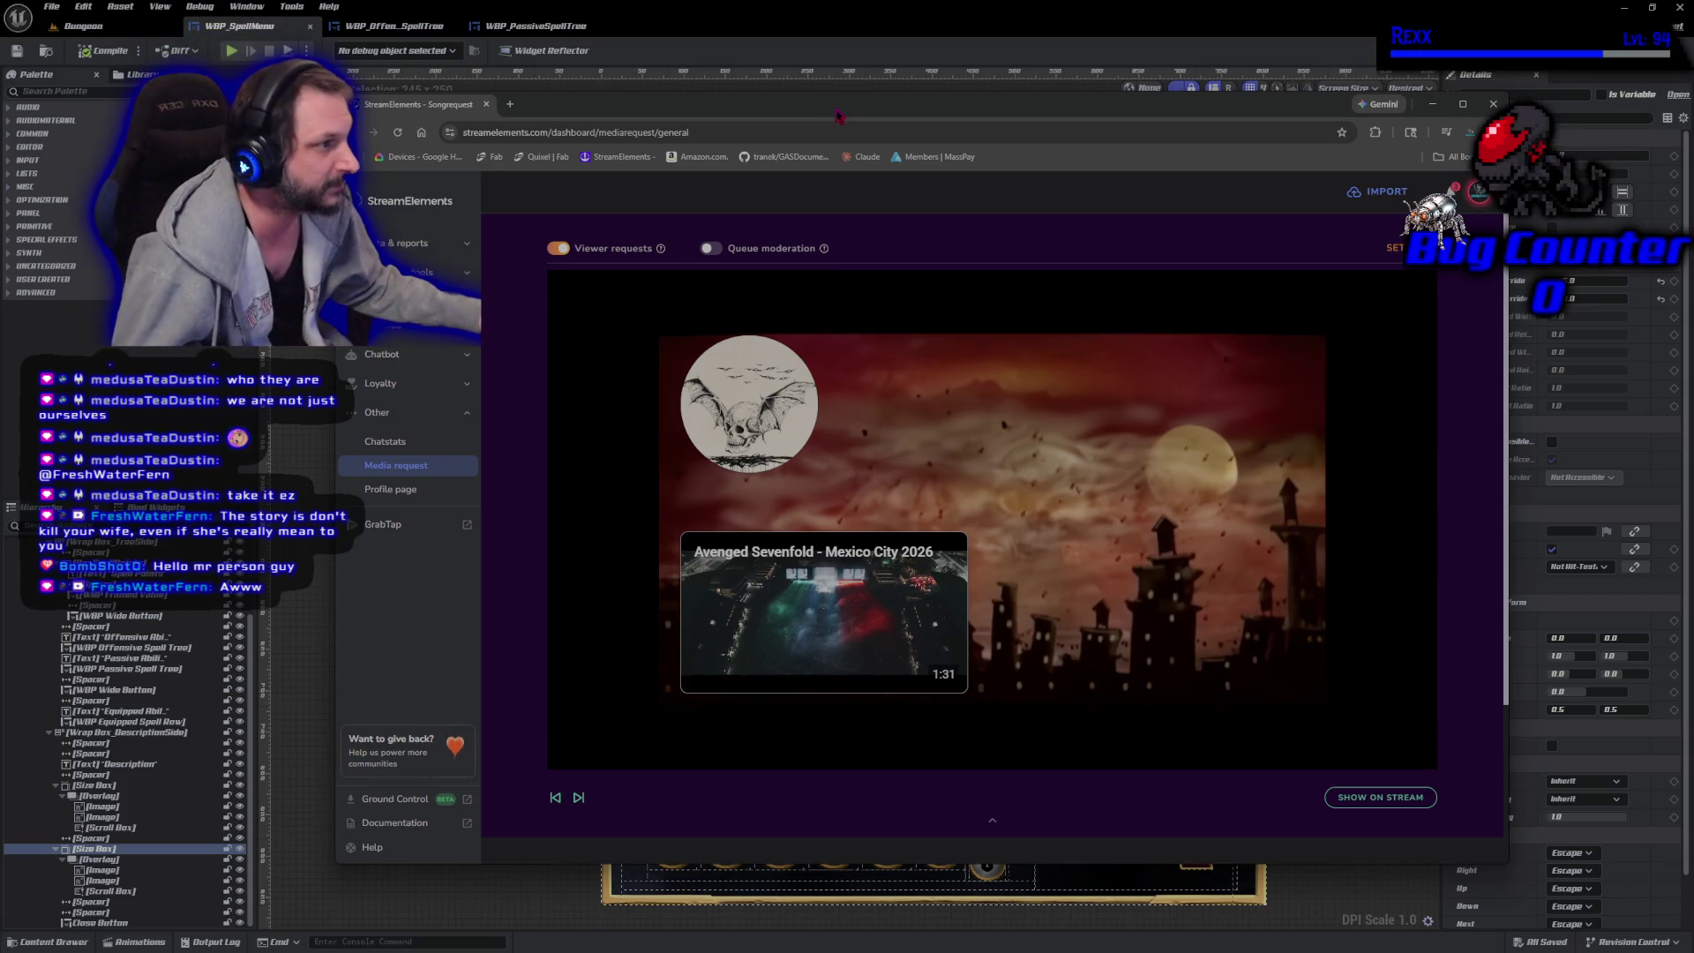
drag(817, 114, 820, 117)
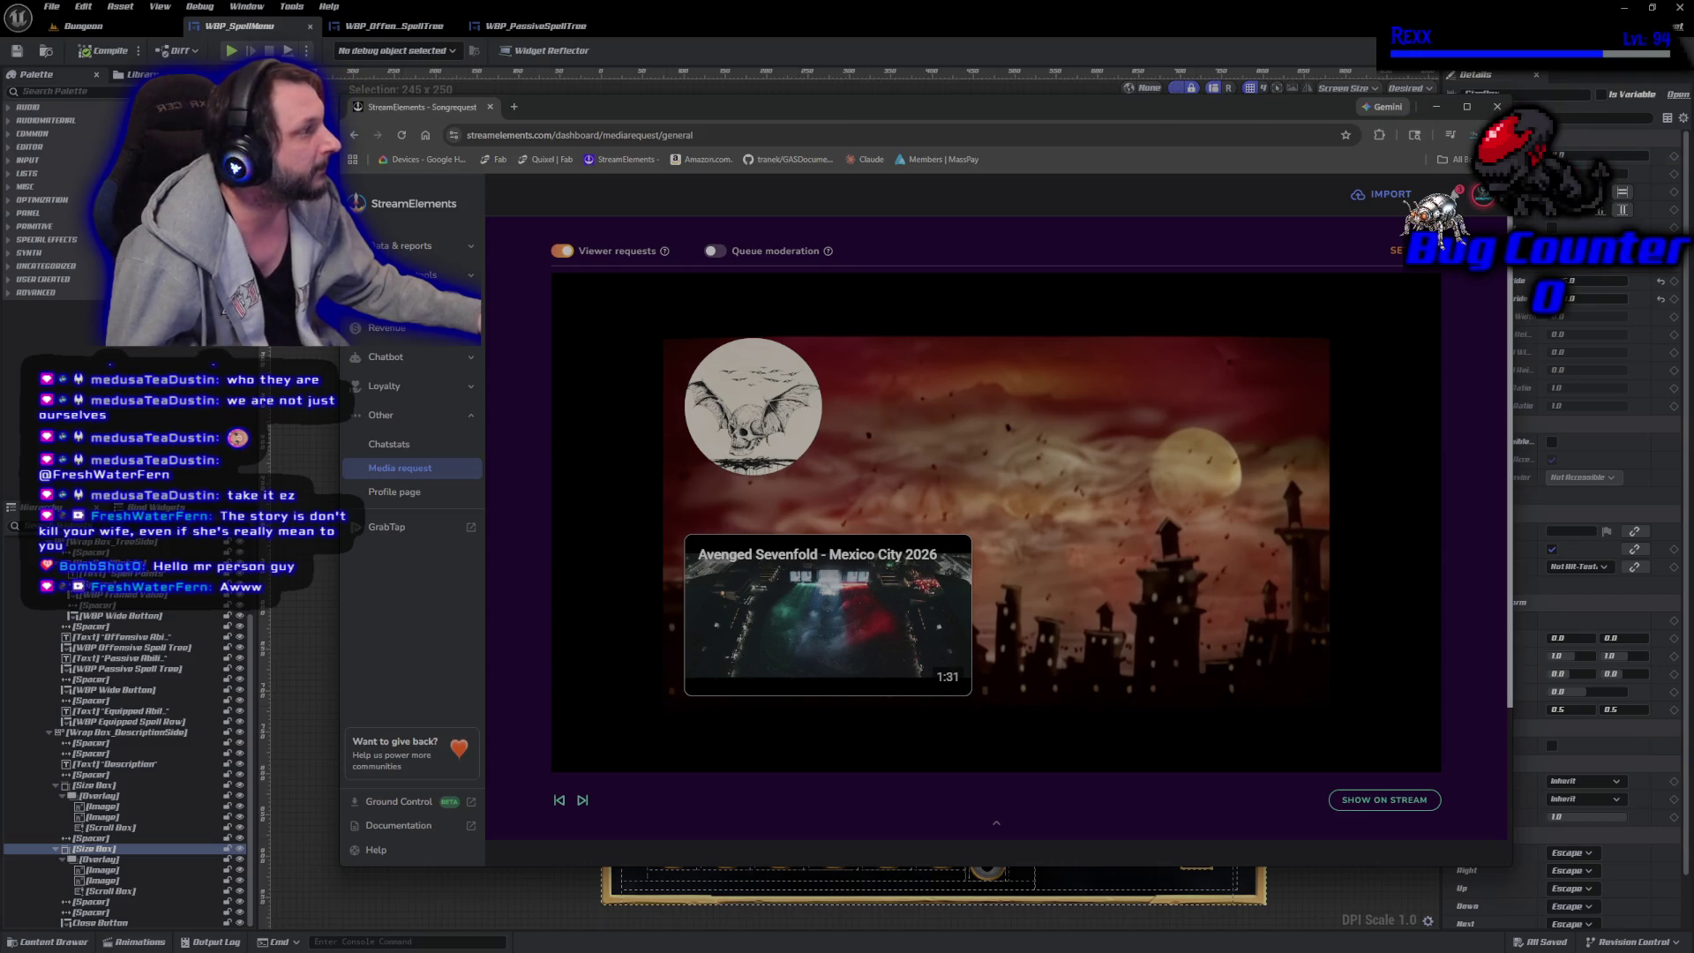
click(1467, 107)
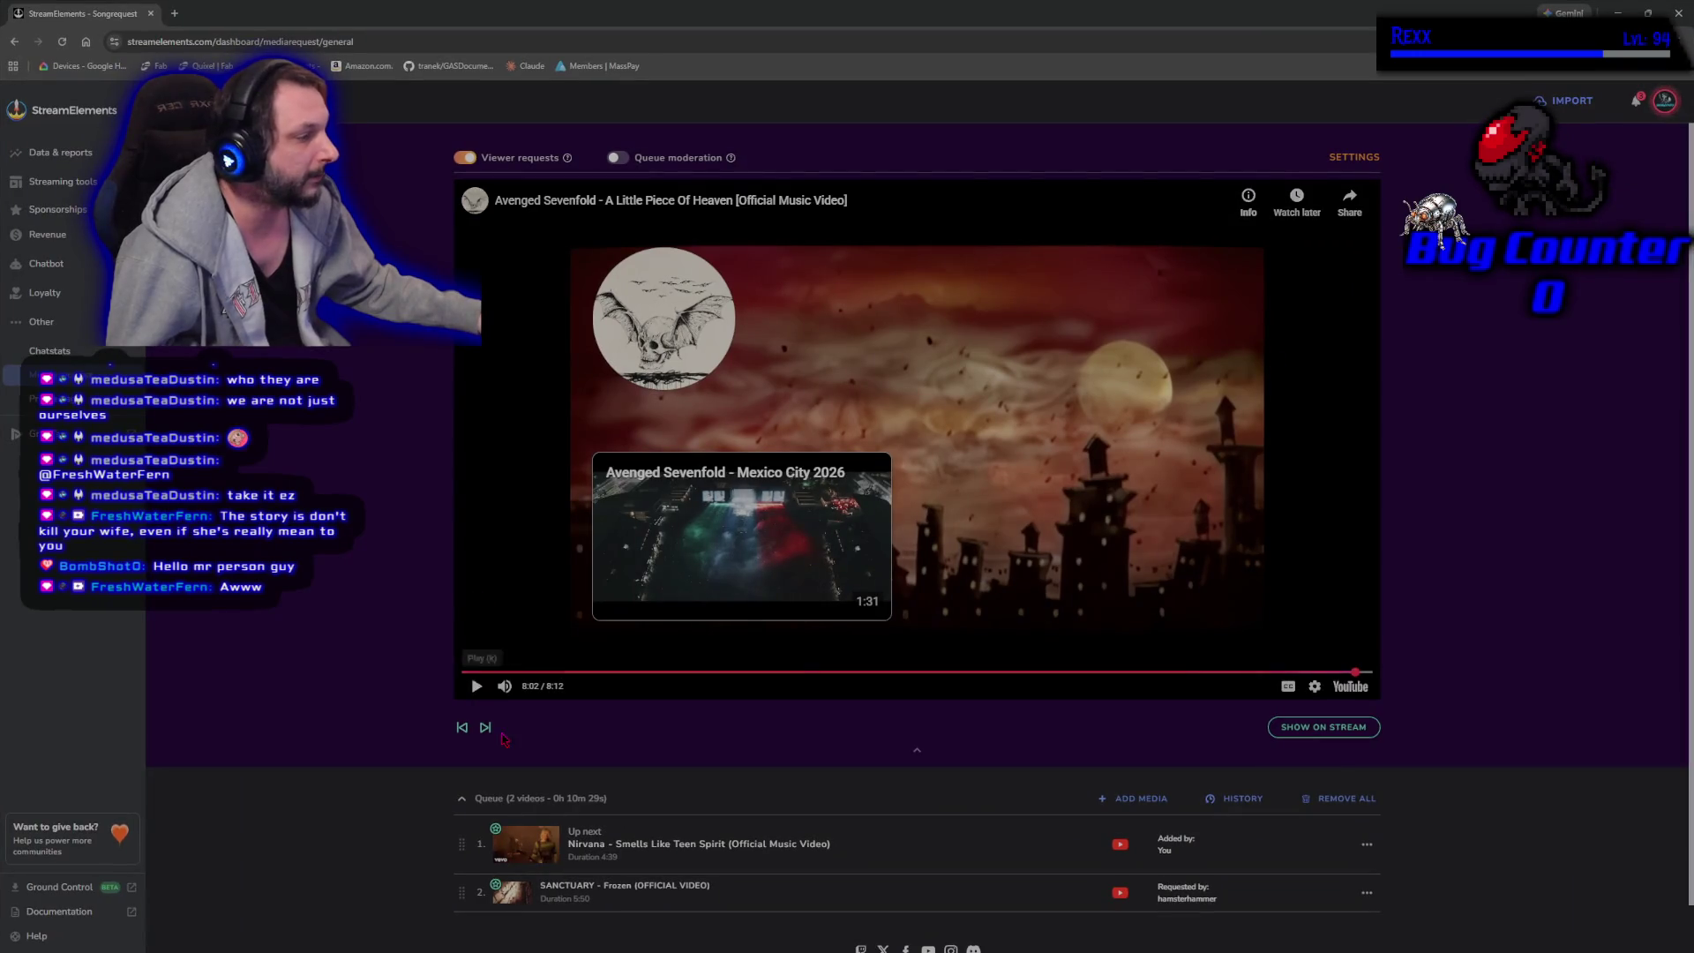
click(486, 729)
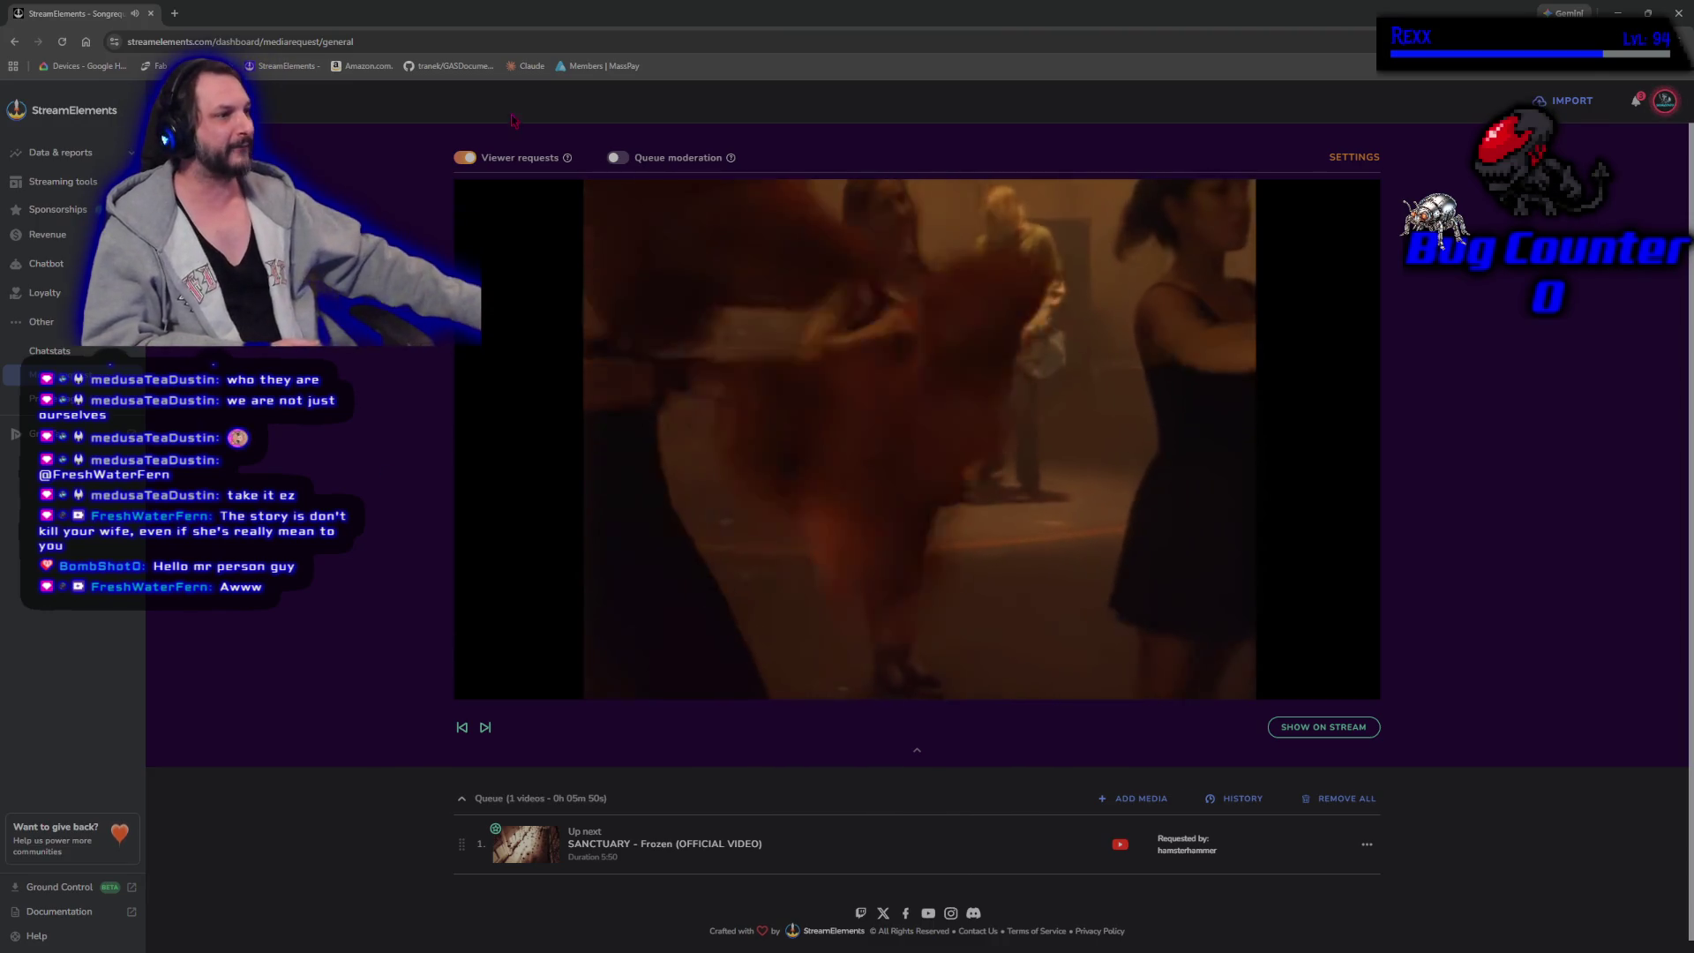
drag(517, 13, 516, 37)
click(1061, 33)
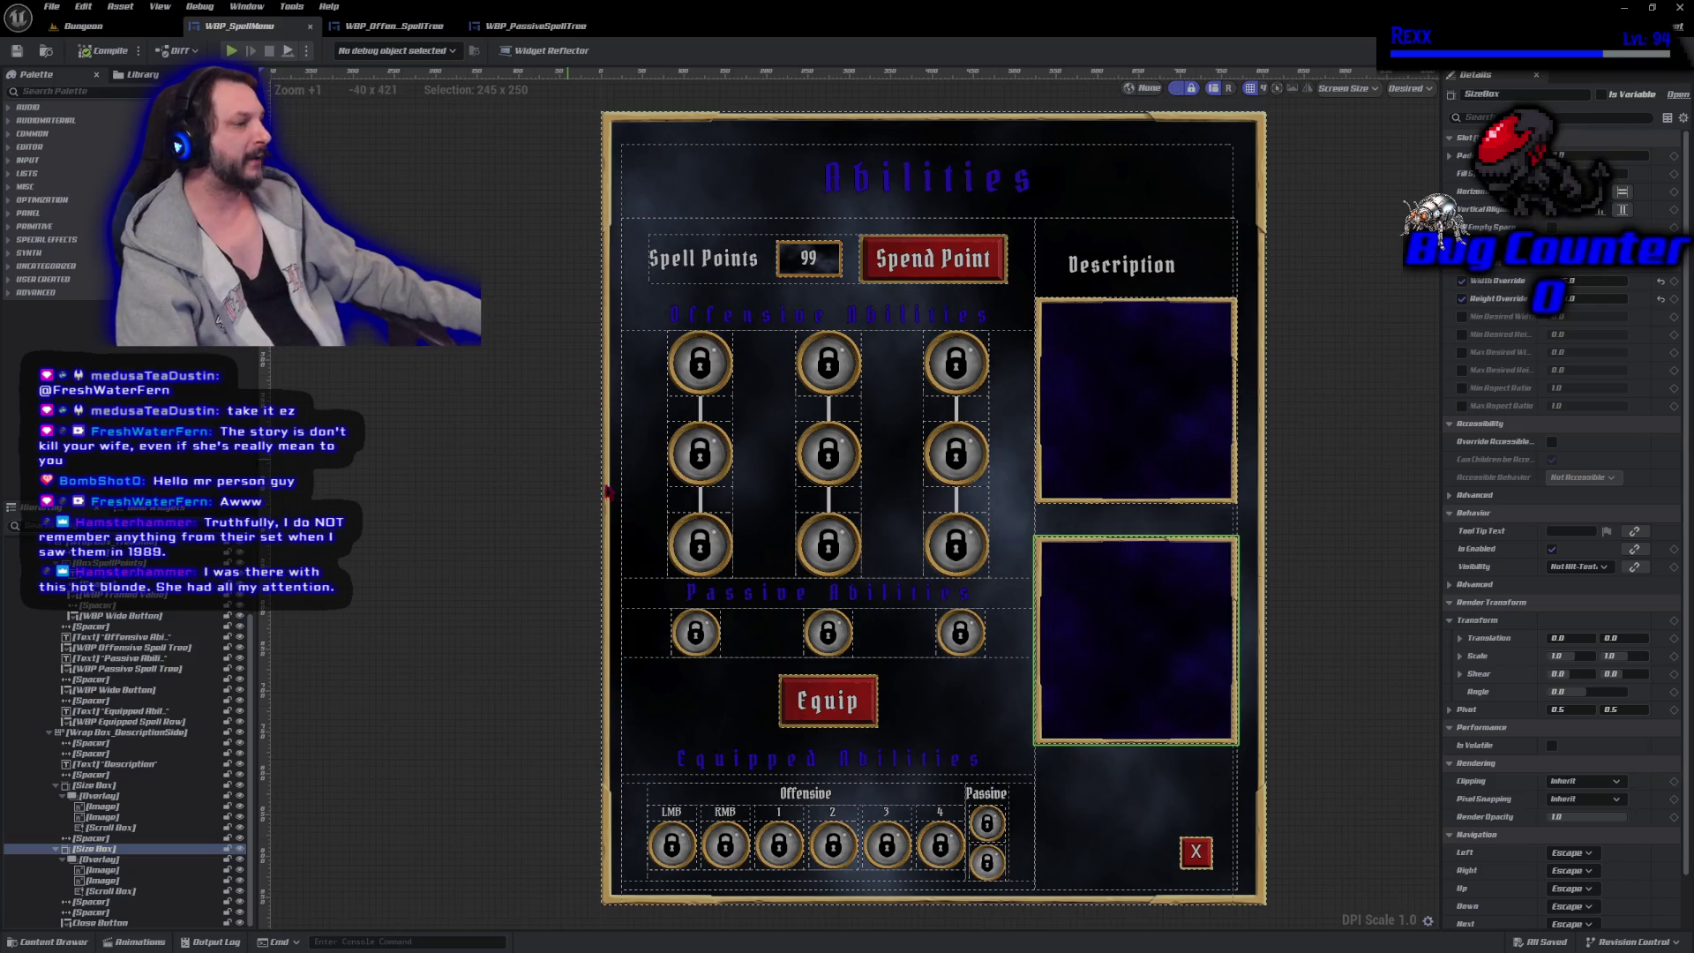
Select Wrap Box_TreeSide in the Hierarchy, then switch to SpellMenuWidgetController.cpp in Rider.
click(706, 727)
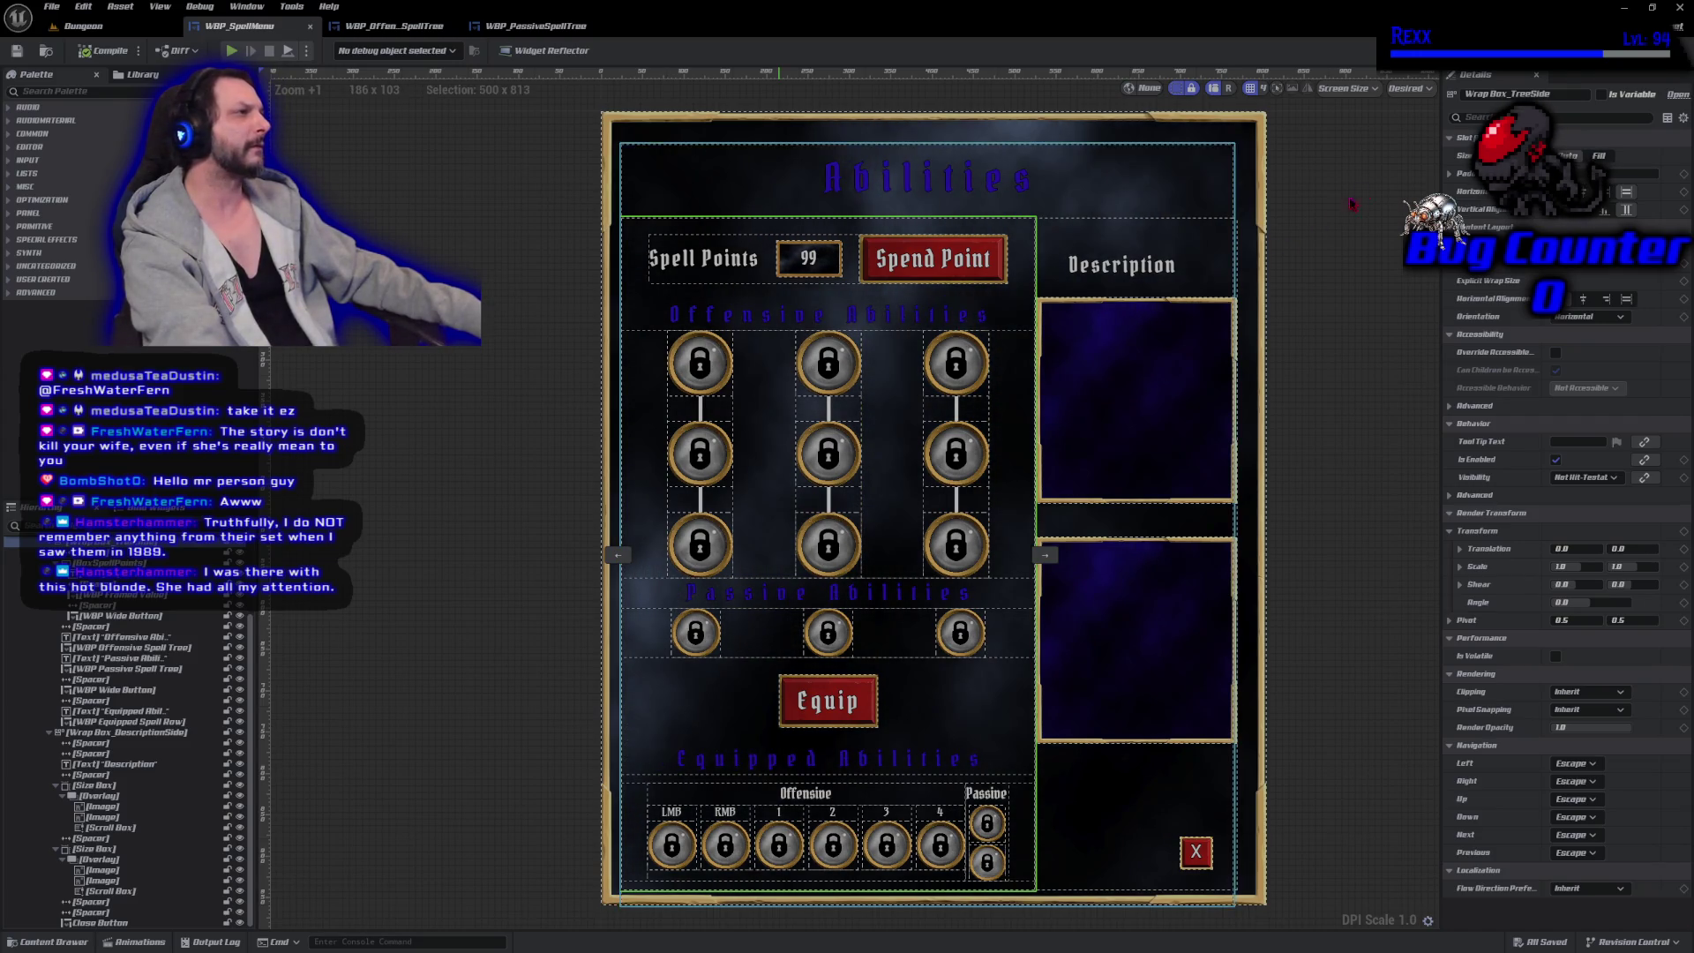
key(alt+Tab)
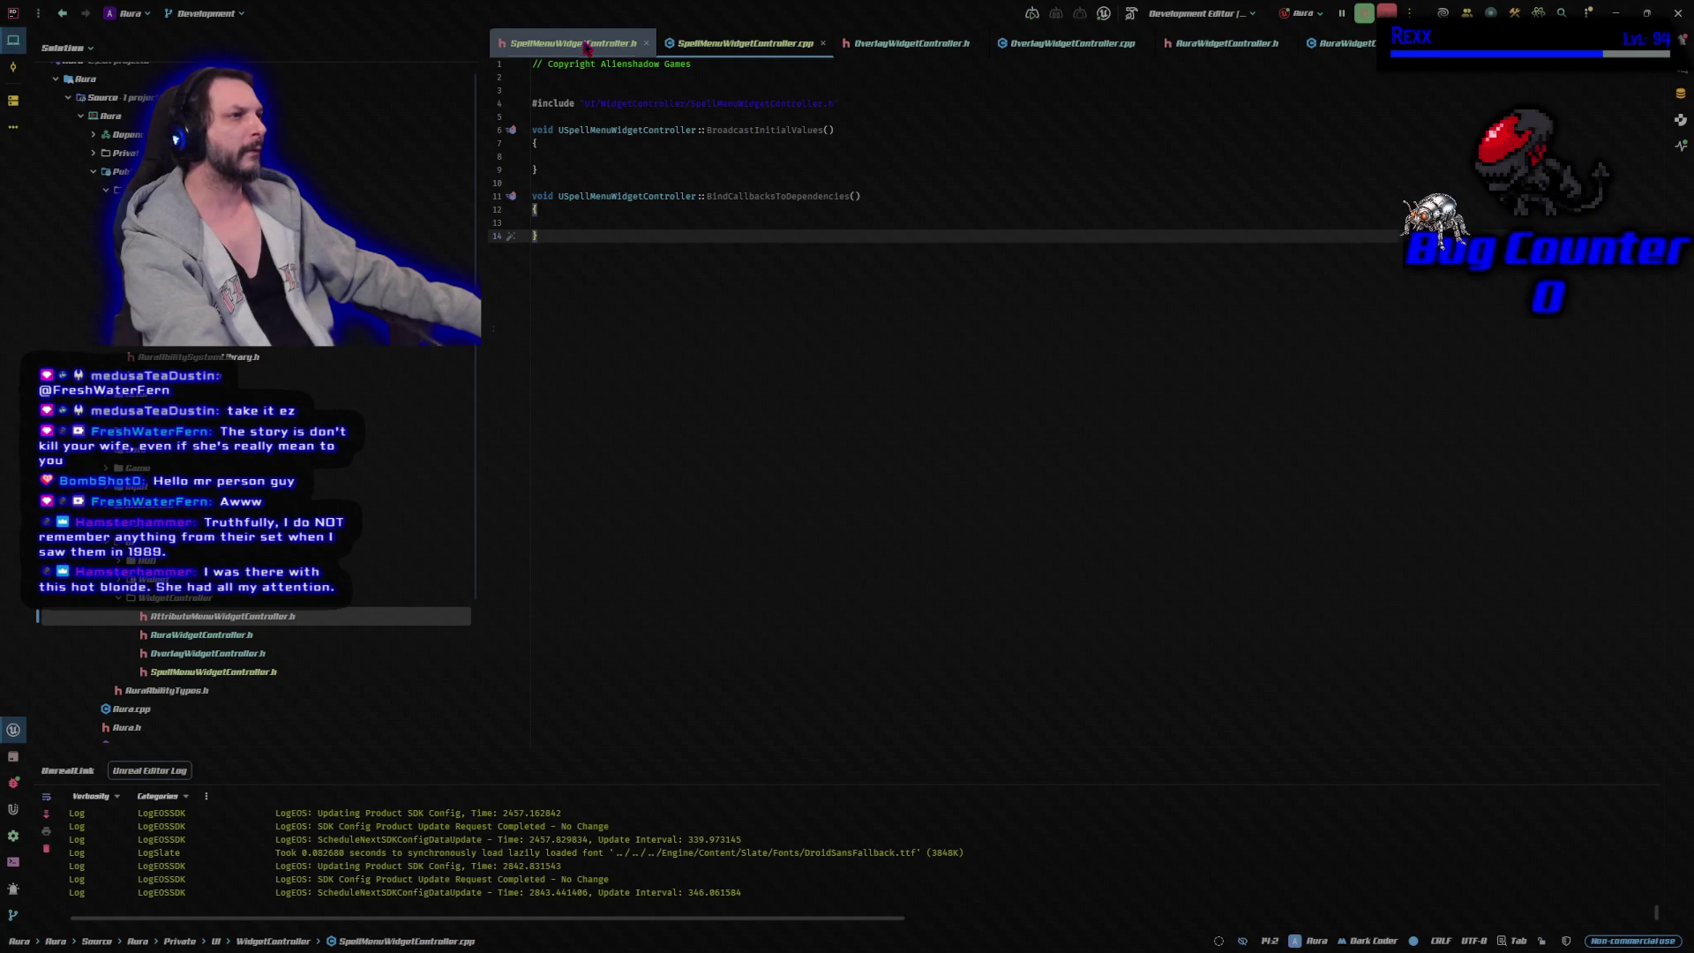
Review SpellMenuWidgetController.h and .cpp and OverlayWidgetController.cpp, then return to WBP_SpellMenu in Unreal.
click(633, 42)
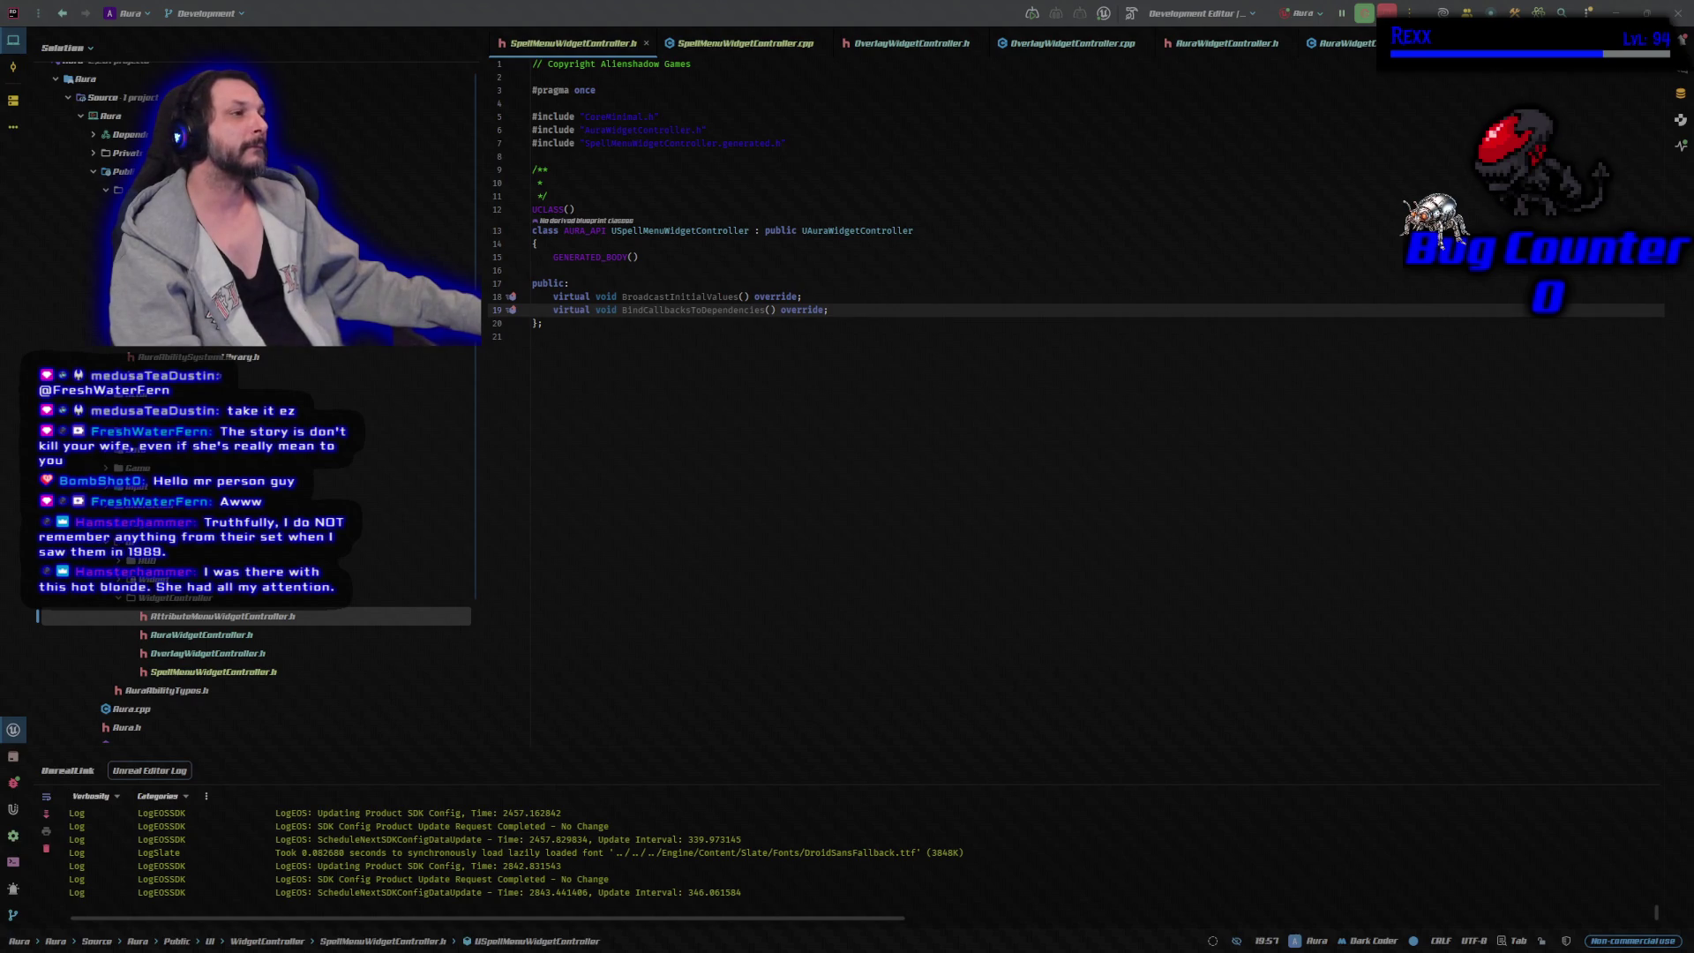
key(ctrl+alt+Home)
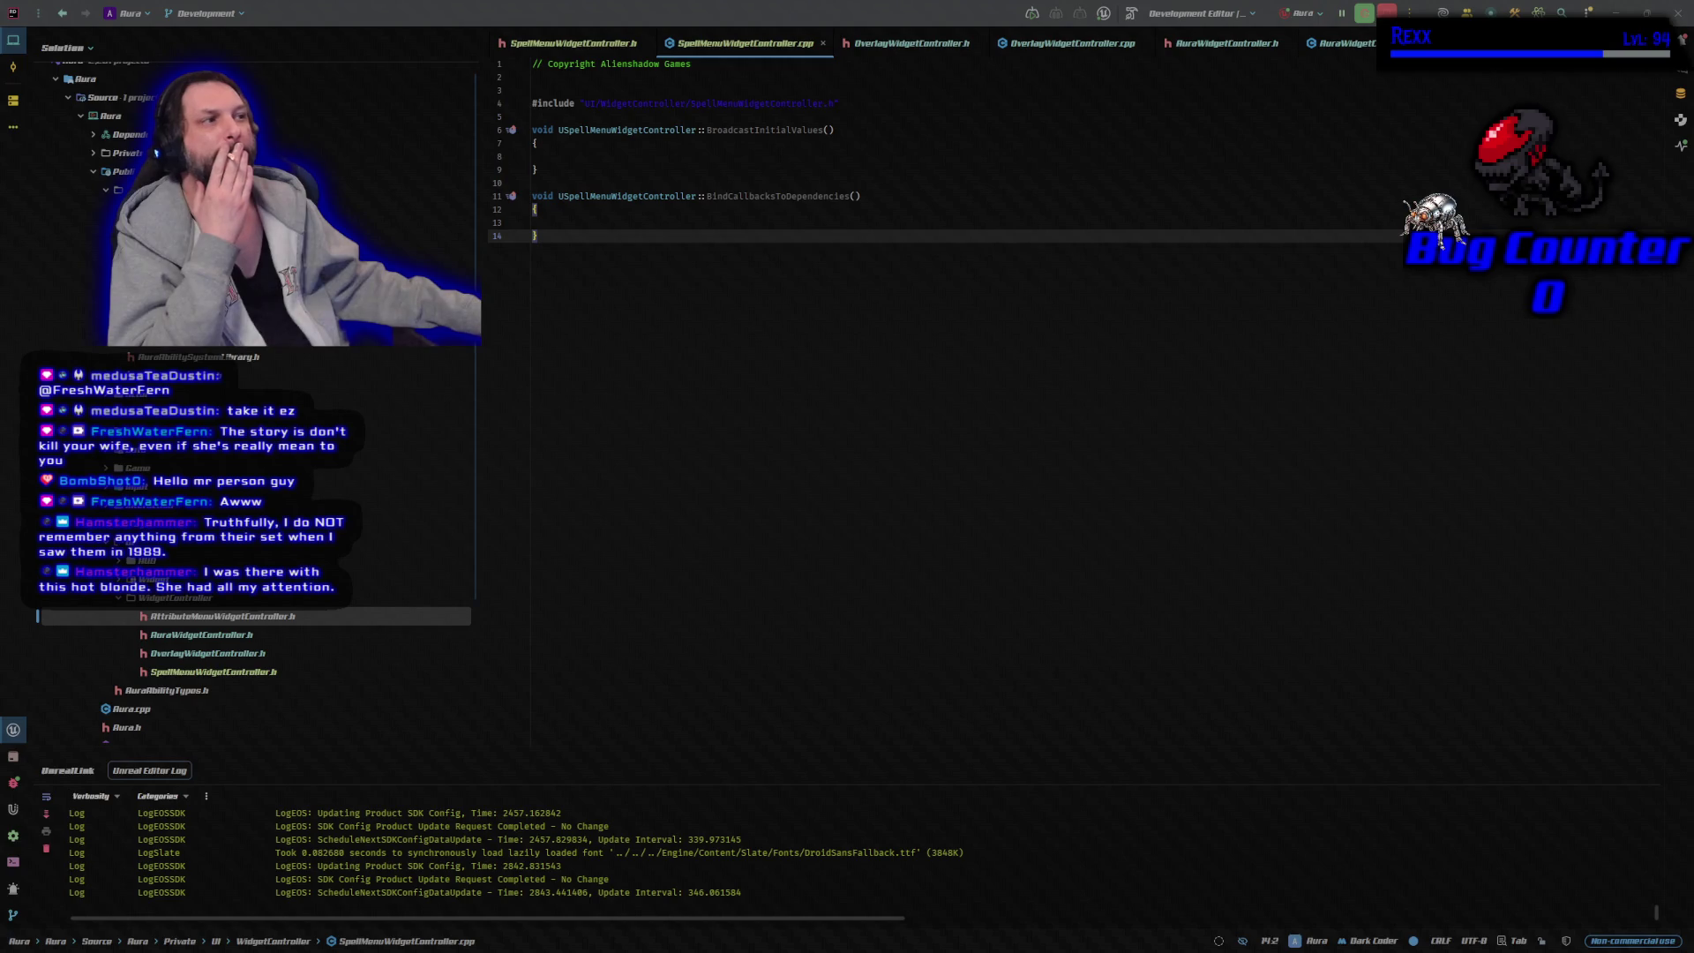
click(1058, 46)
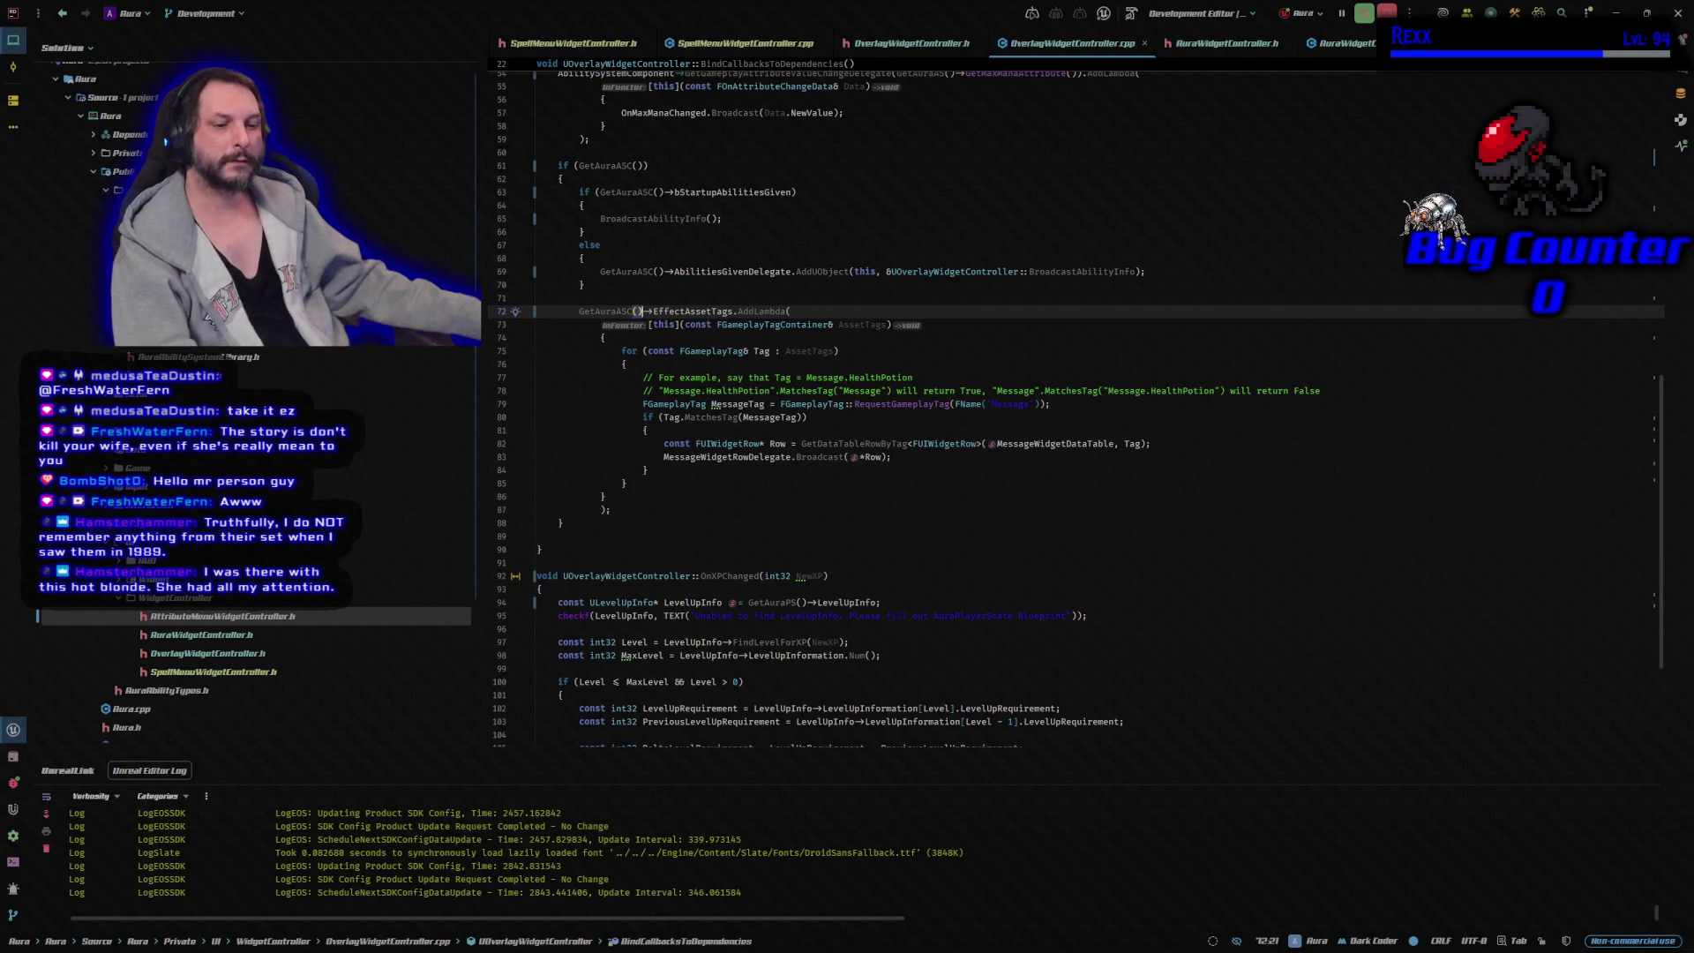
key(alt+Tab)
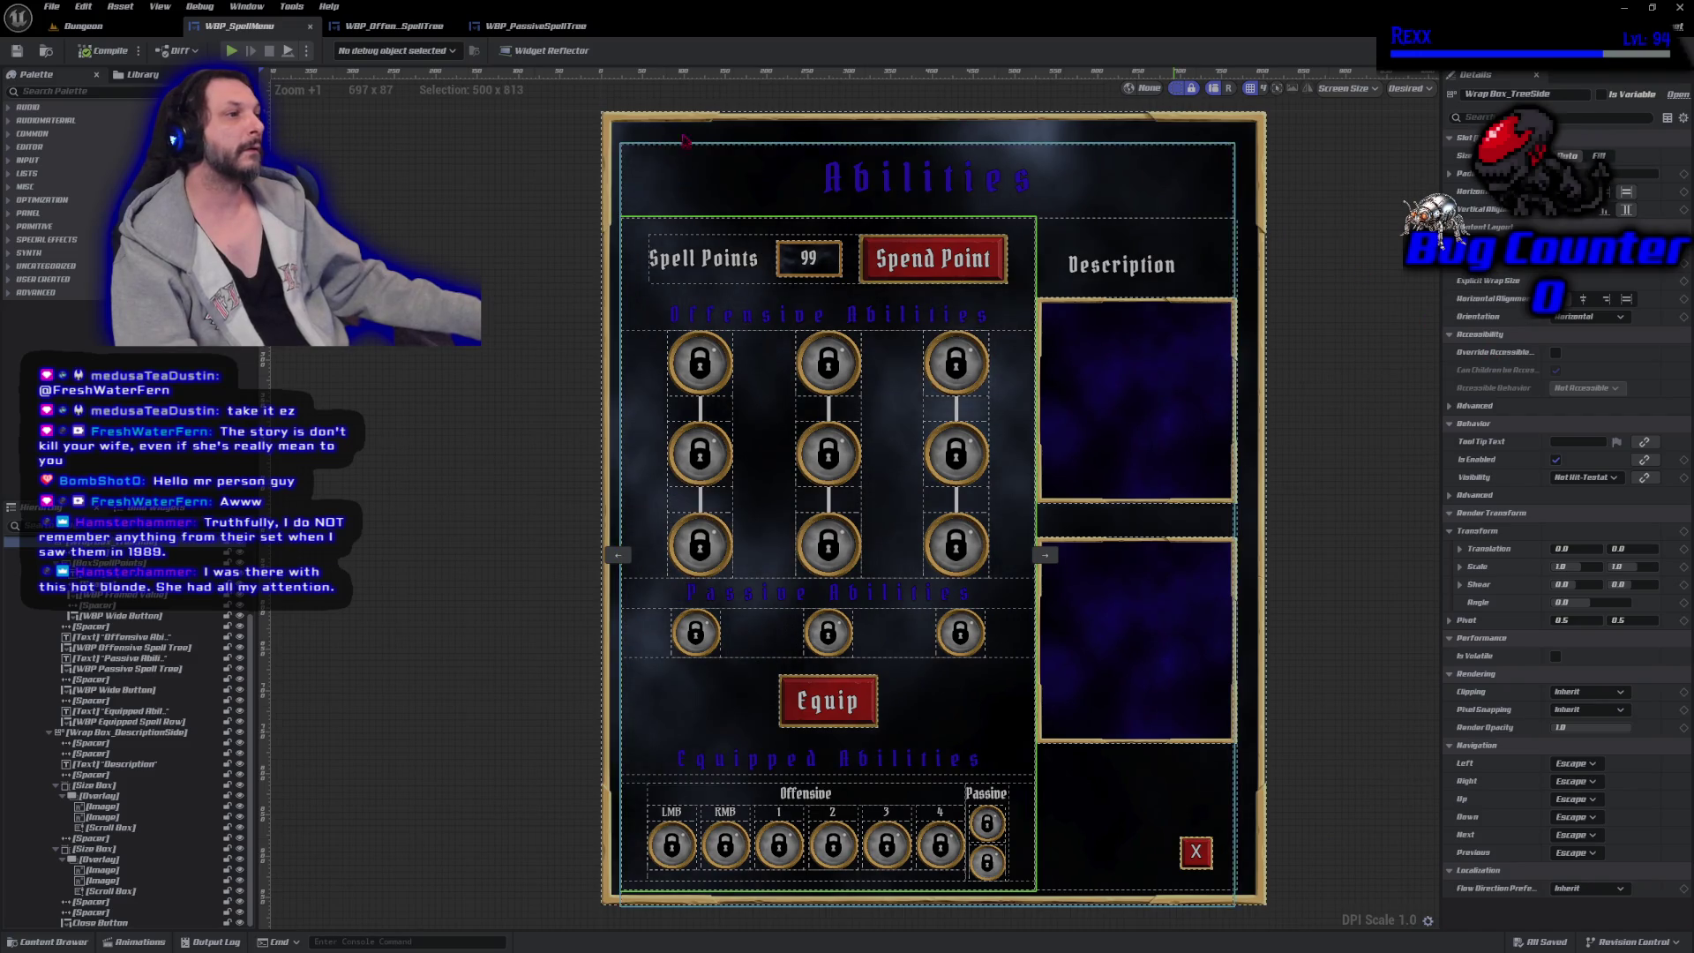
Switch the editor to the Dungeon level tab.
click(163, 28)
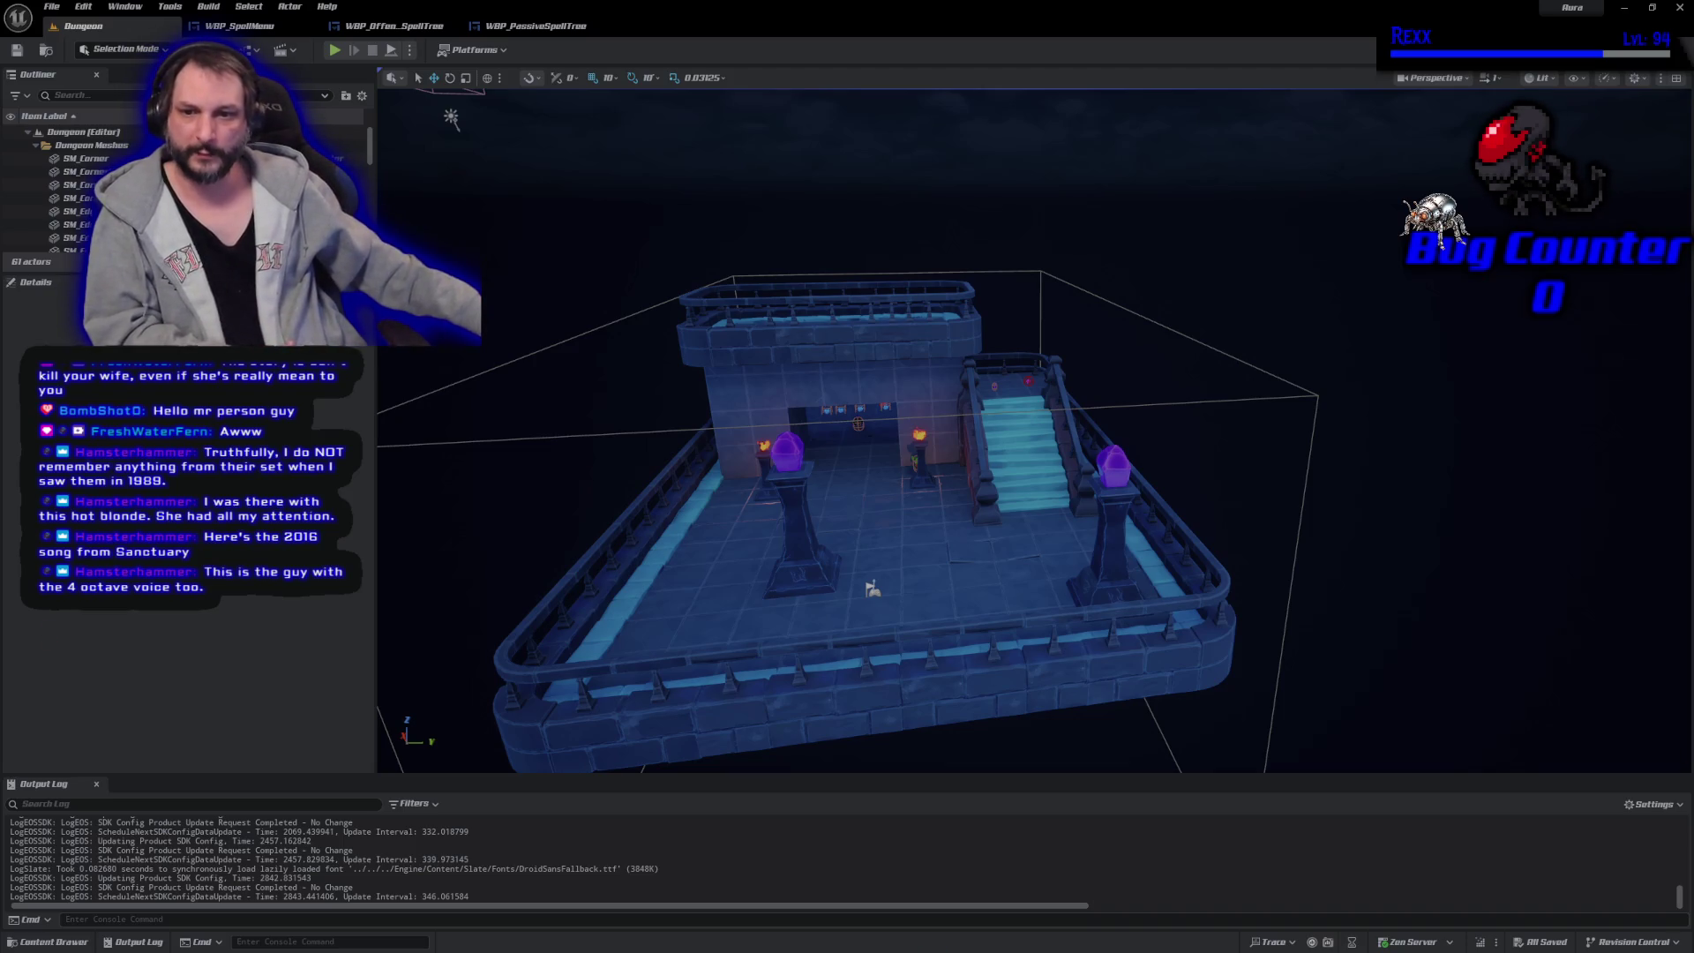
Drag the StreamElements media request window into view over the Dungeon level.
mouse_move(529, 582)
mouse_down()
mouse_move(1003, 482)
mouse_move(890, 159)
mouse_move(860, 154)
mouse_up()
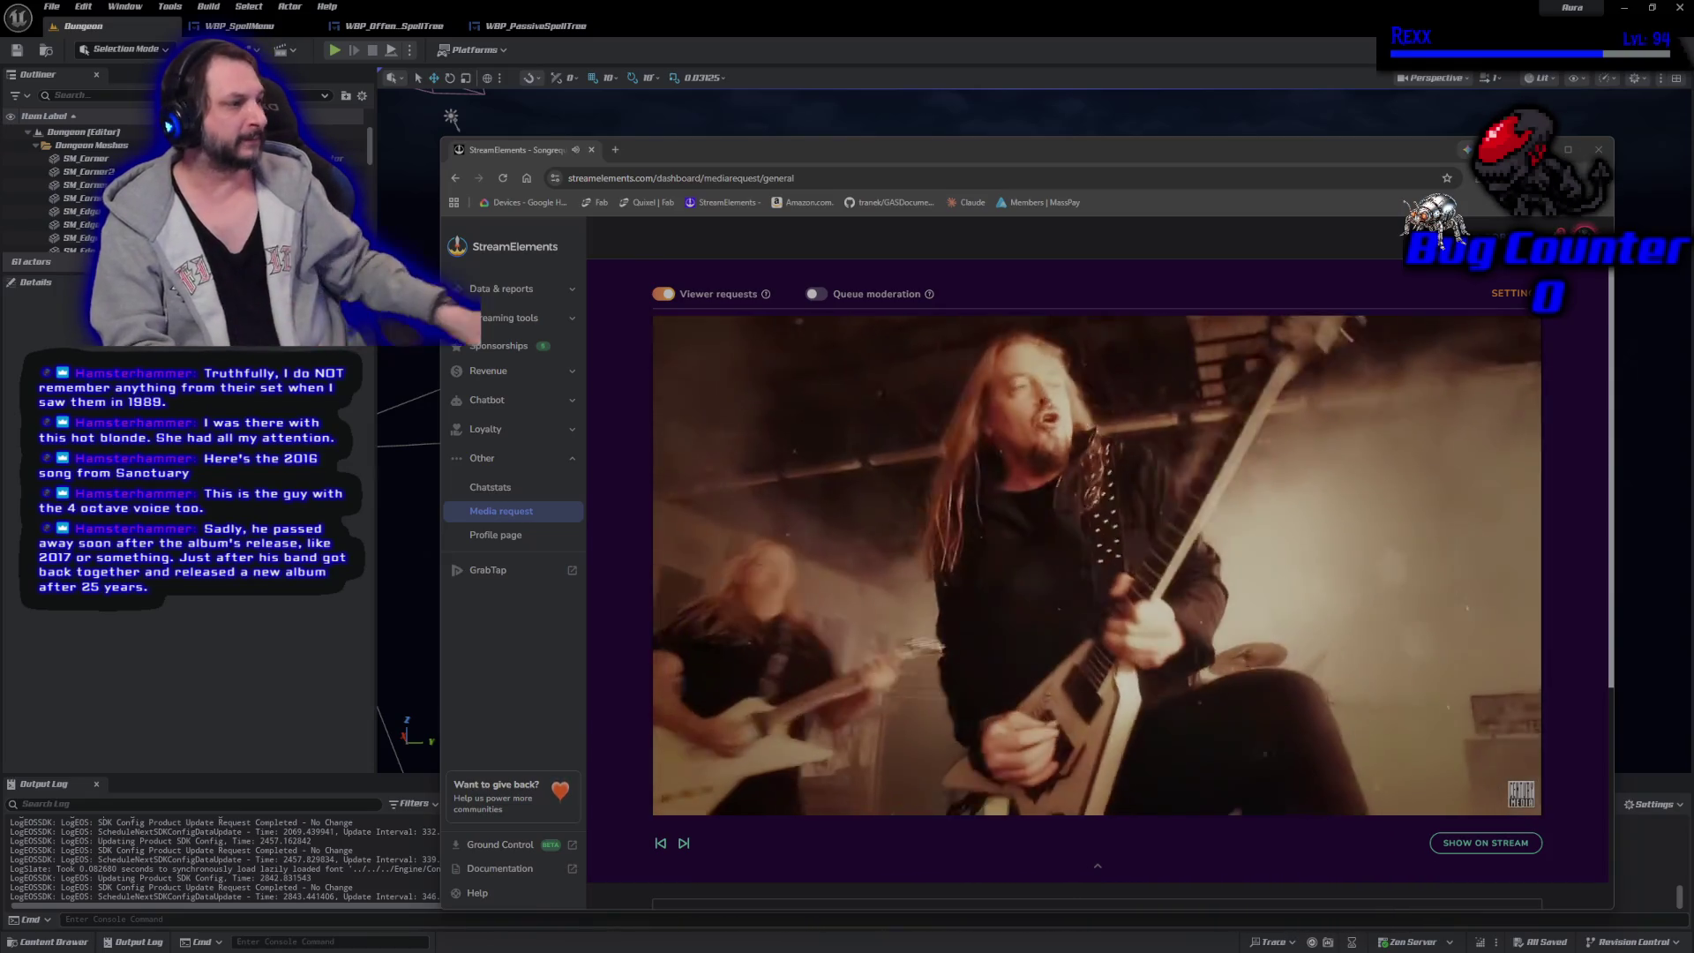
Shift the StreamElements window up and left, then put it away to reveal the Dungeon level.
mouse_move(1088, 536)
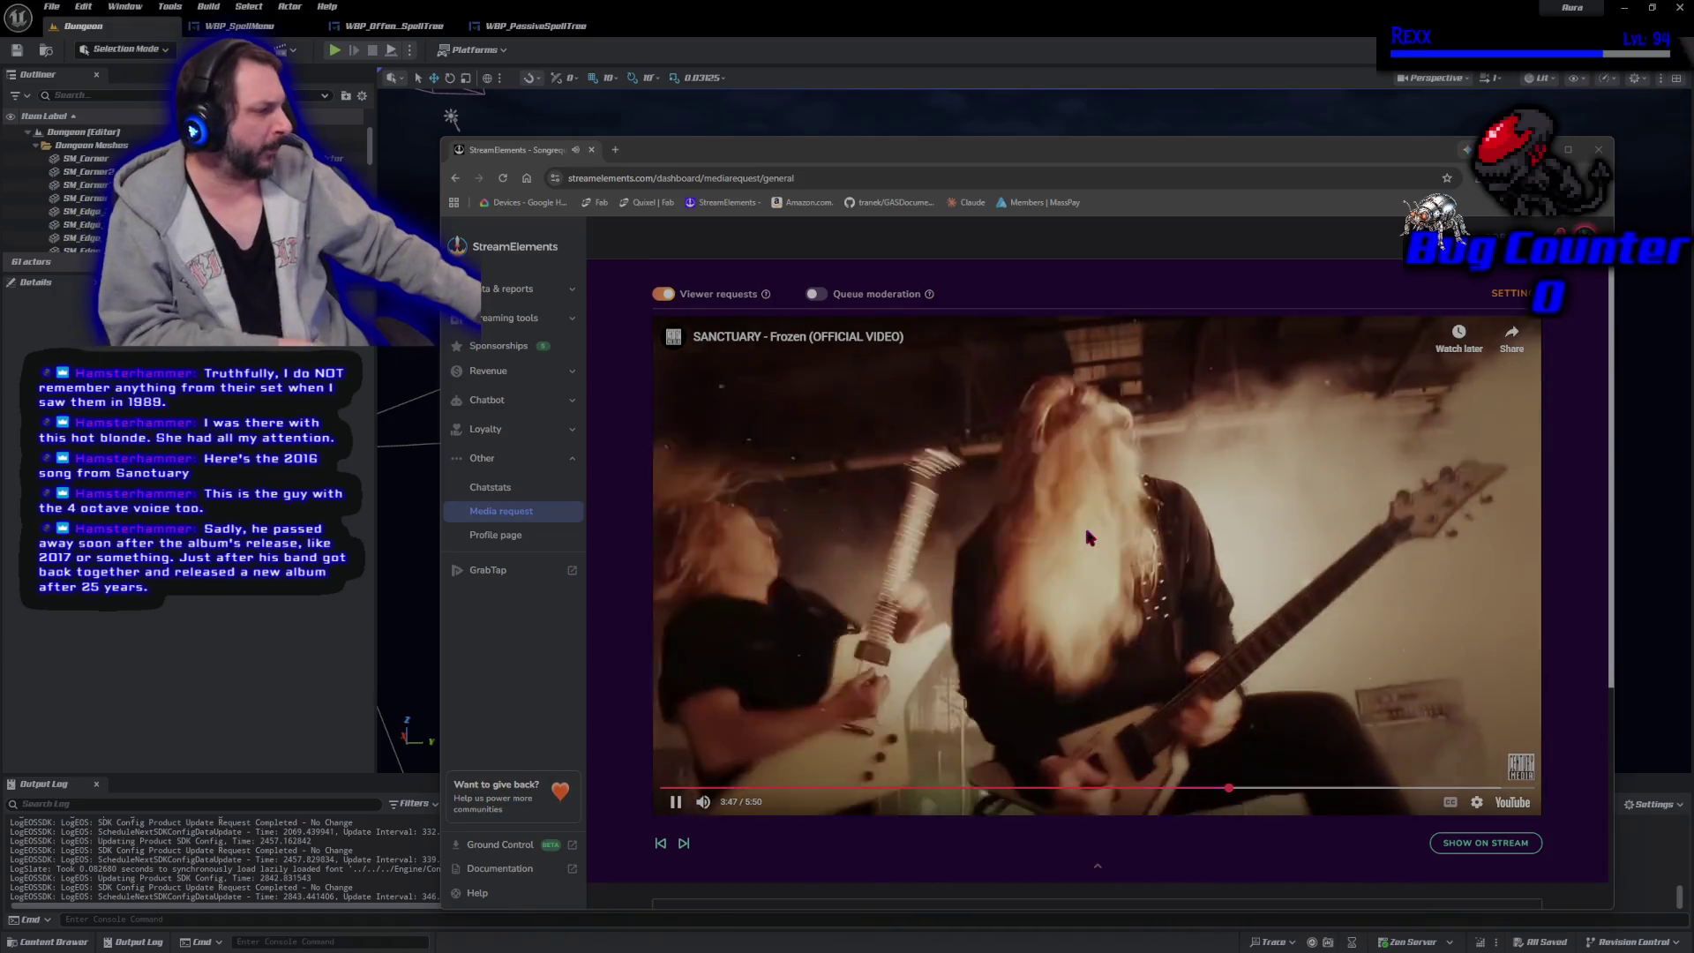
mouse_move(841, 150)
mouse_down()
mouse_move(725, 138)
mouse_move(731, 119)
mouse_up()
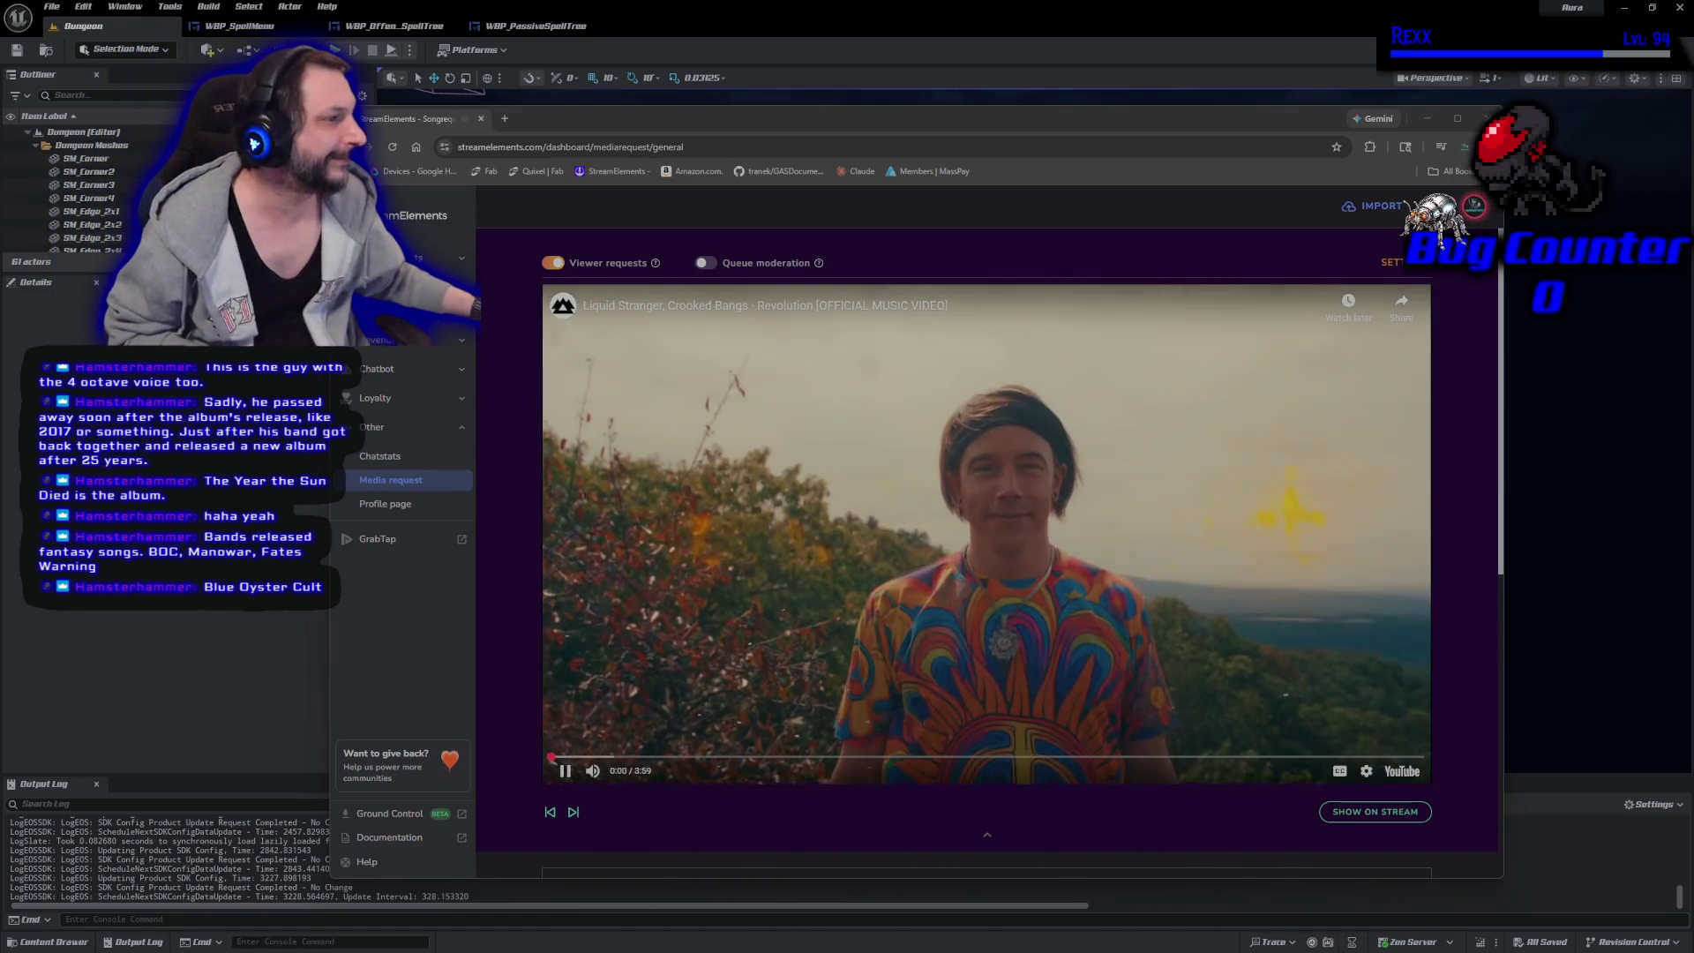
click(451, 118)
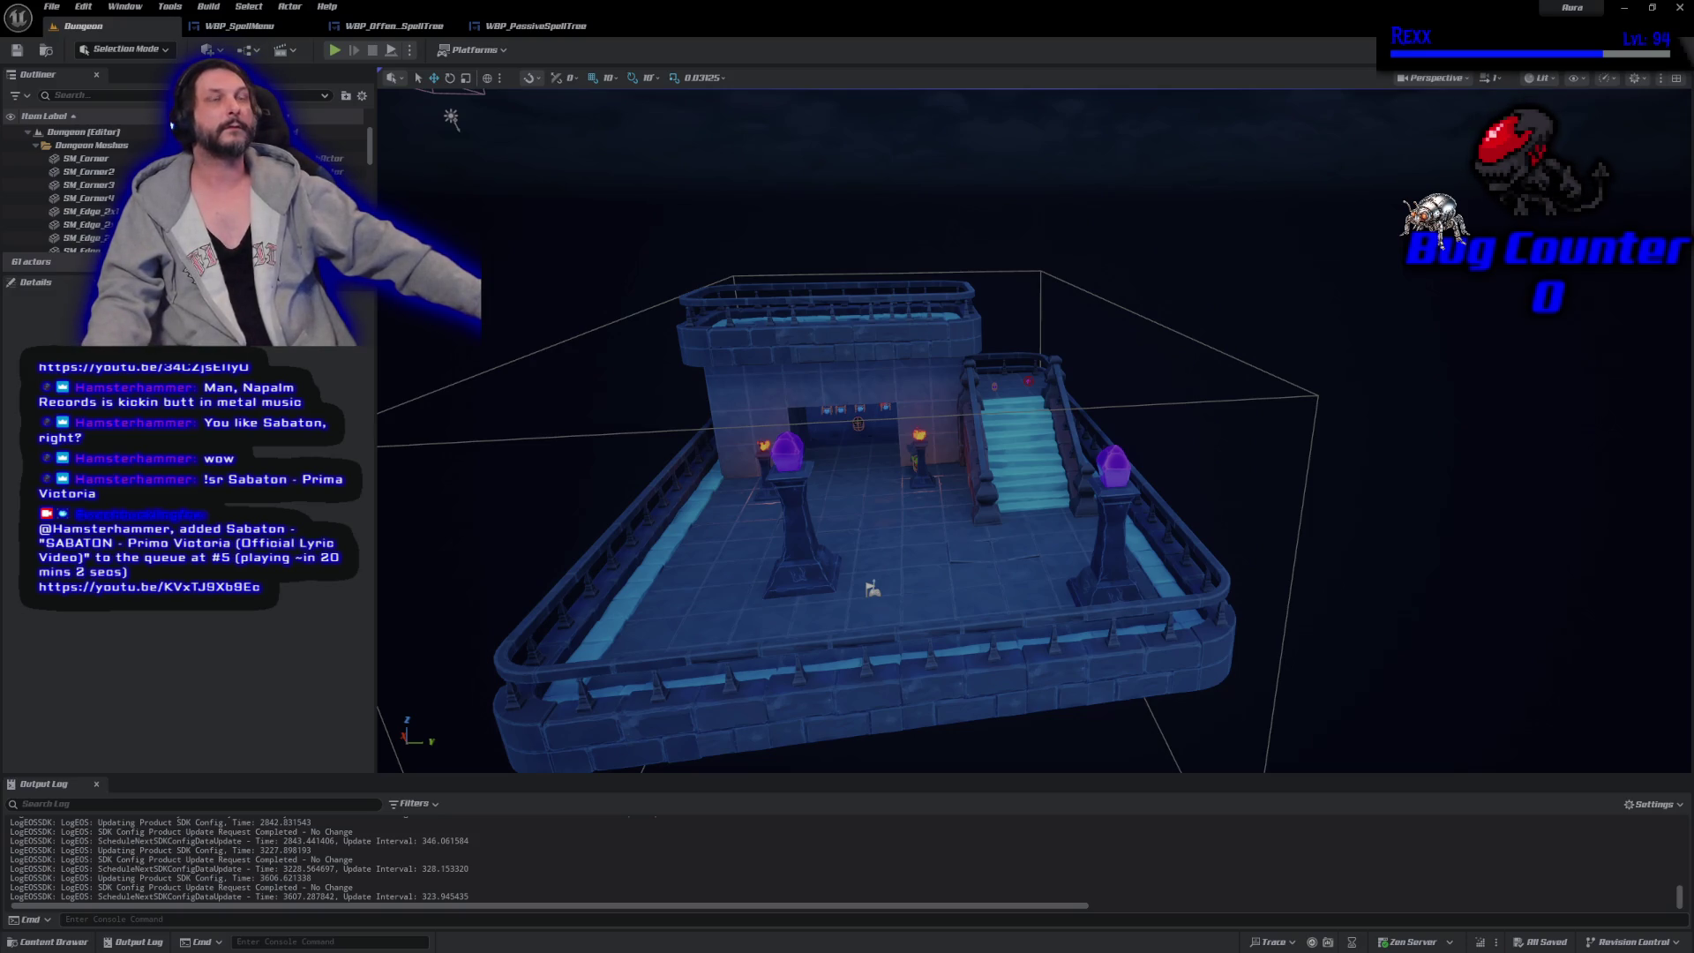
Switch to Rider showing OverlayWidgetController.cpp.
click(1624, 7)
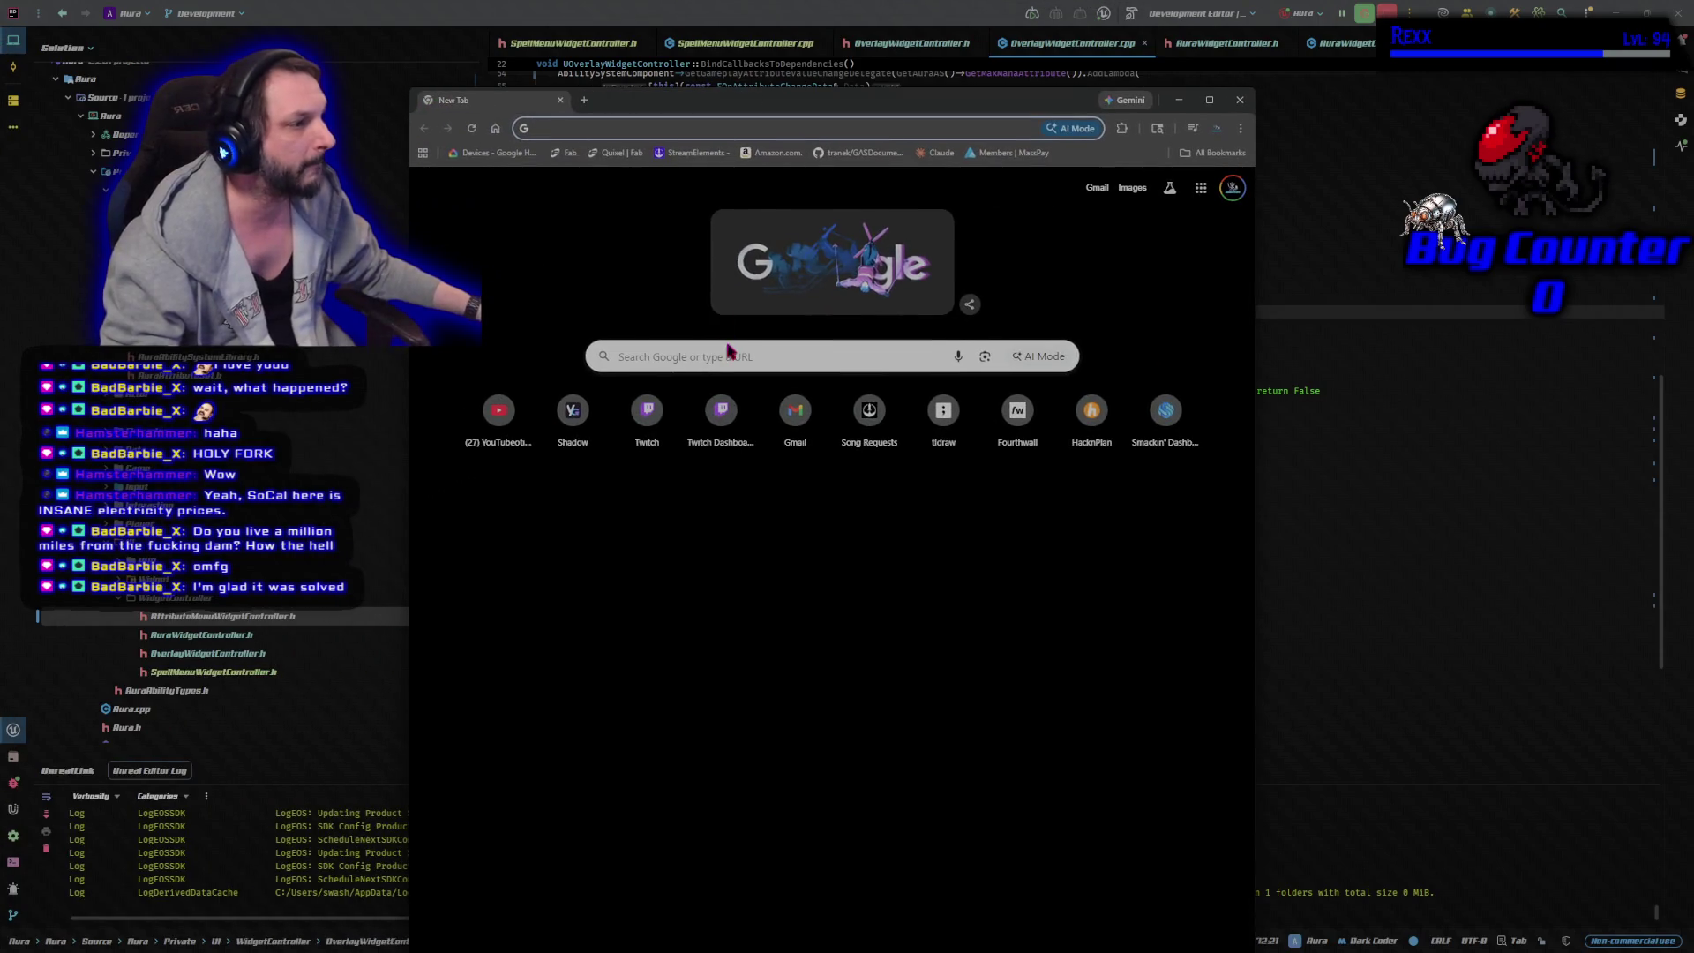
Bring up a new browser tab with the Google search page over Rider.
click(724, 348)
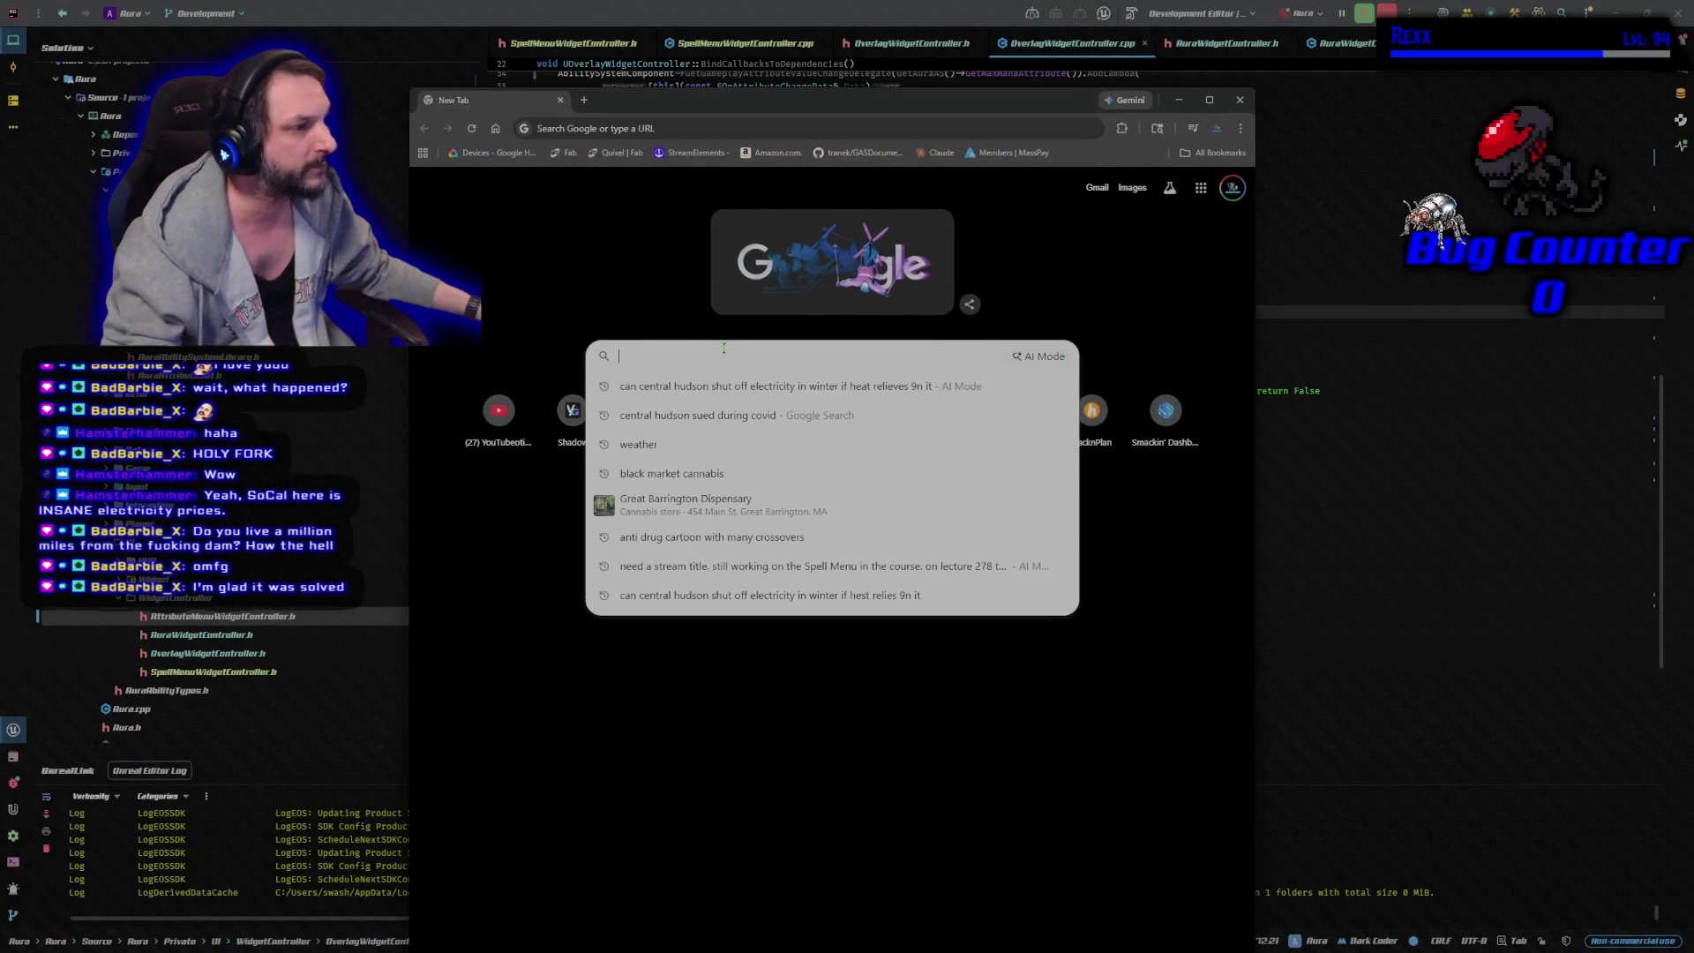
Search 'central hudson sued during covid', expand the AI overview, then close the browser.
click(690, 416)
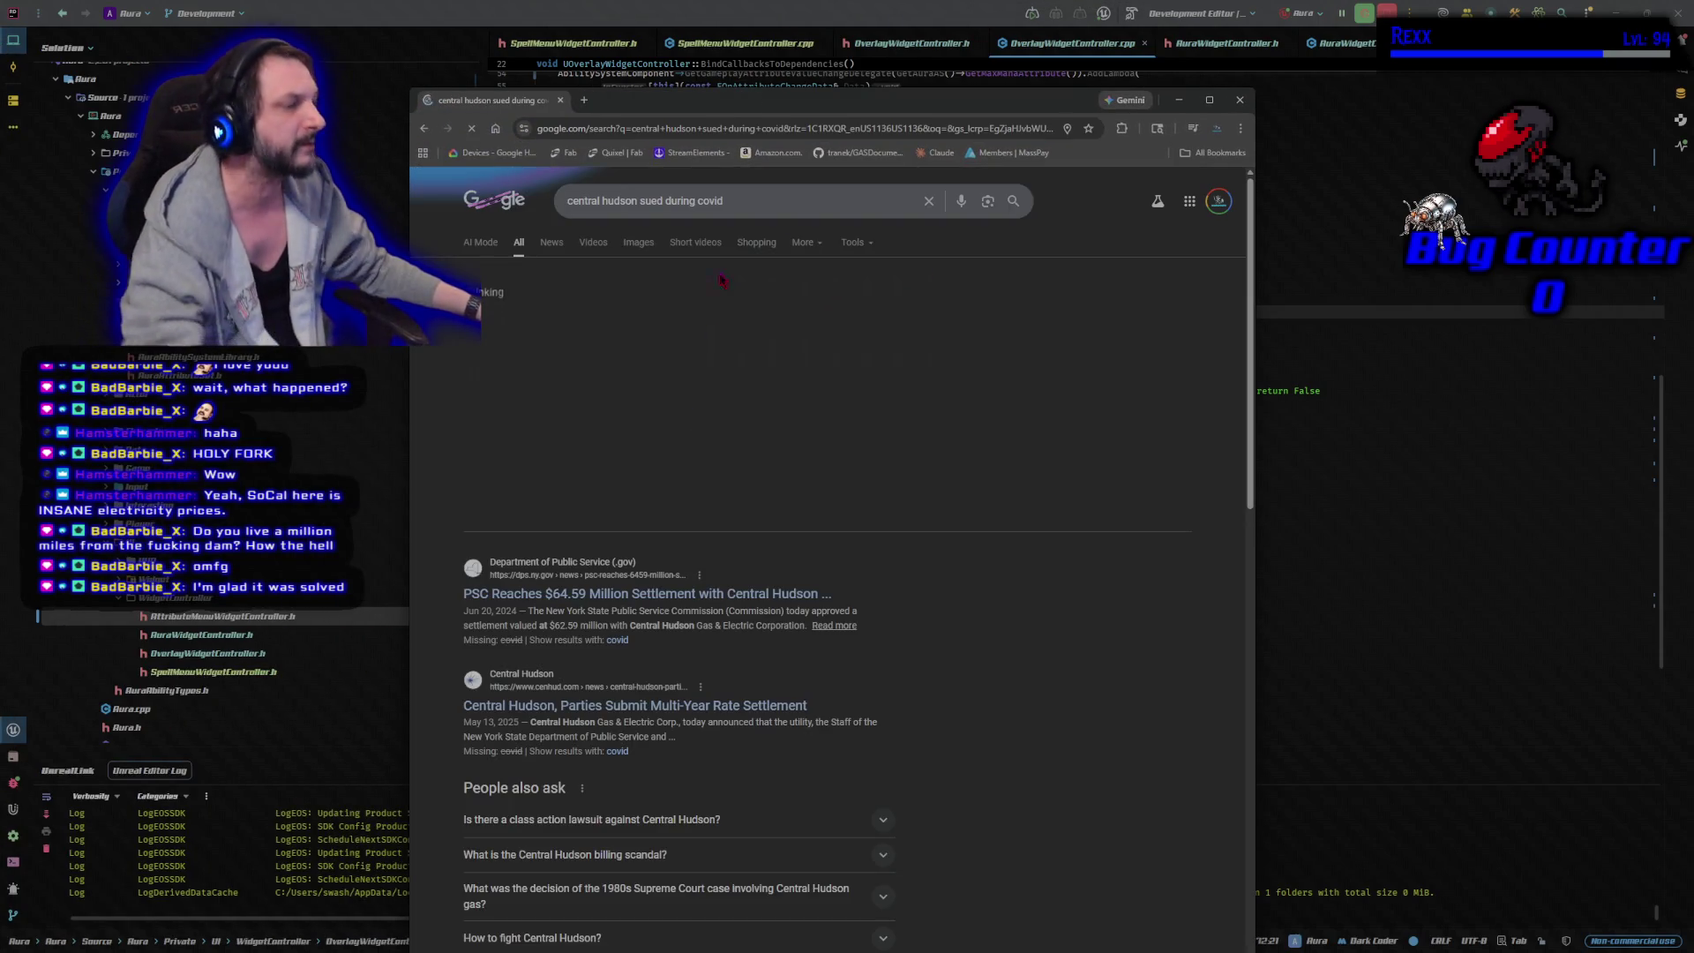
mouse_move(724, 99)
mouse_down()
mouse_move(835, 70)
mouse_move(1032, 68)
mouse_up()
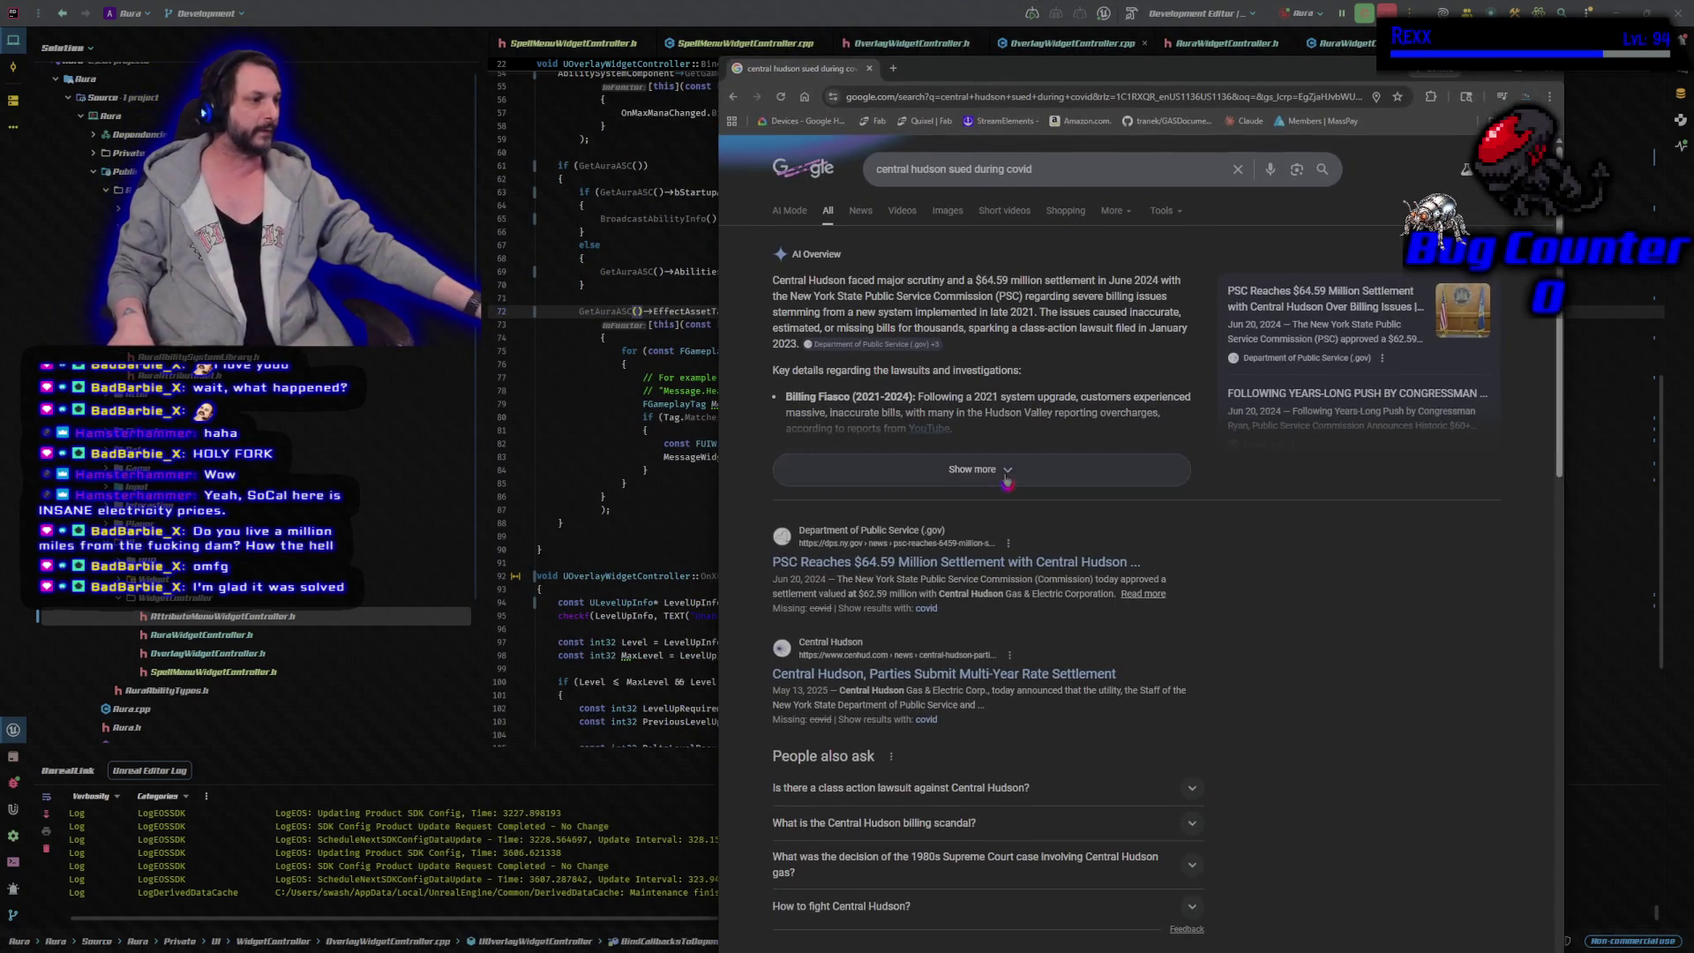
click(1006, 481)
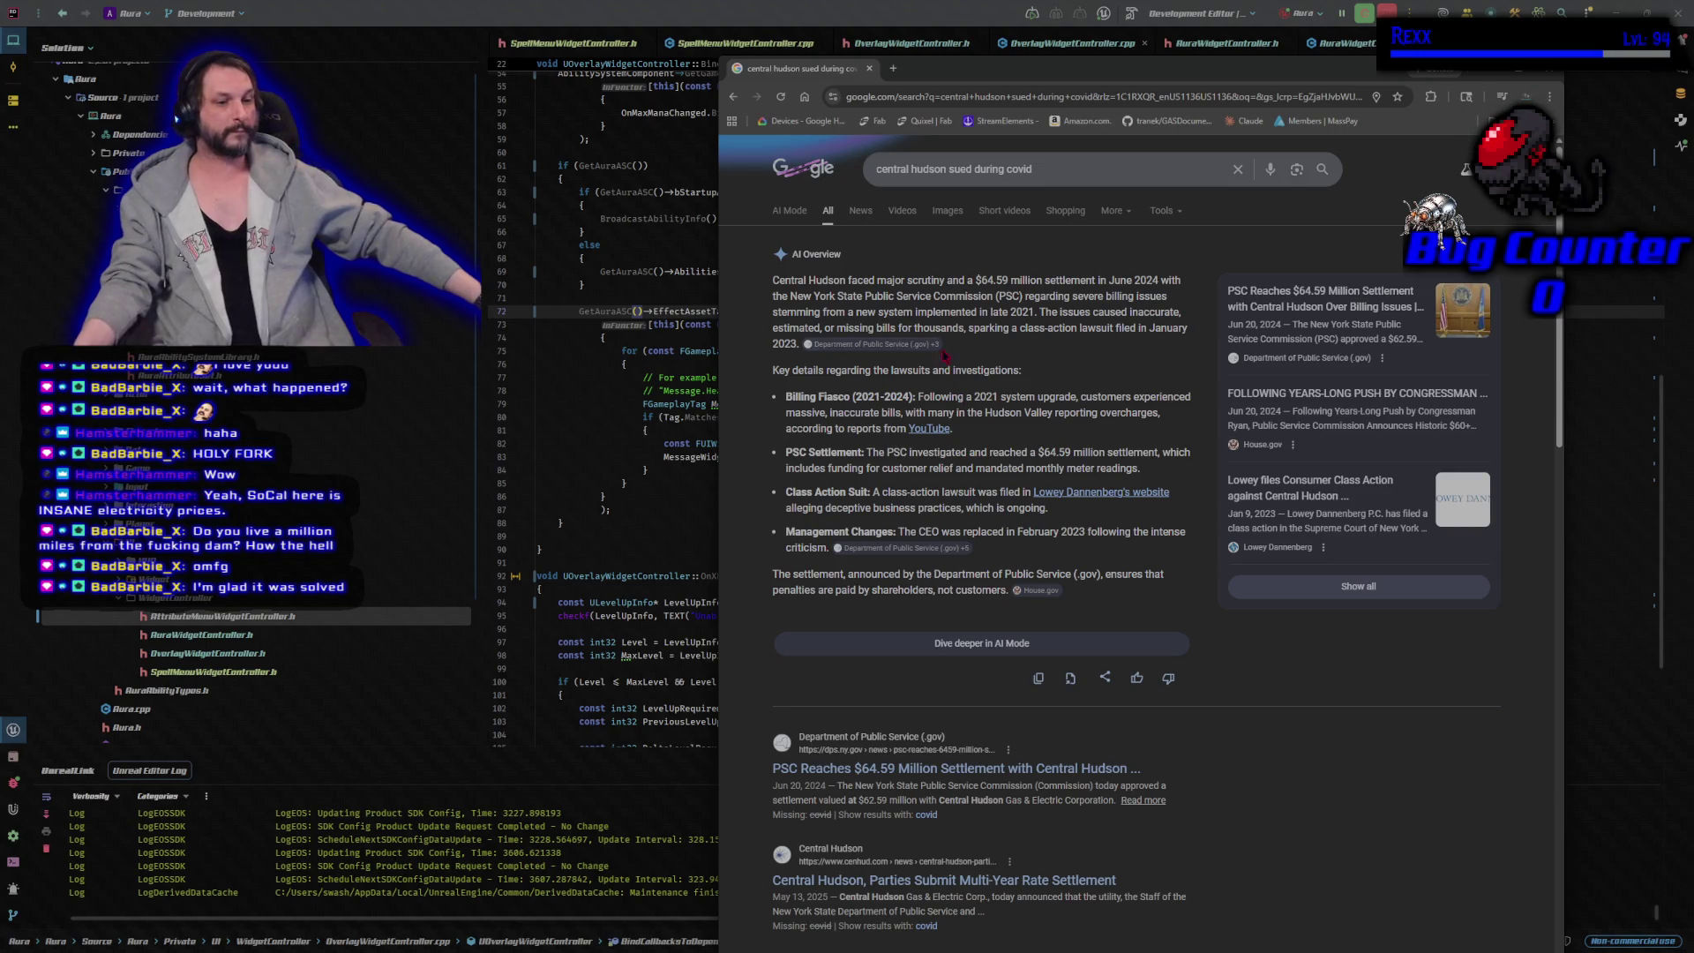
key(ctrl+w)
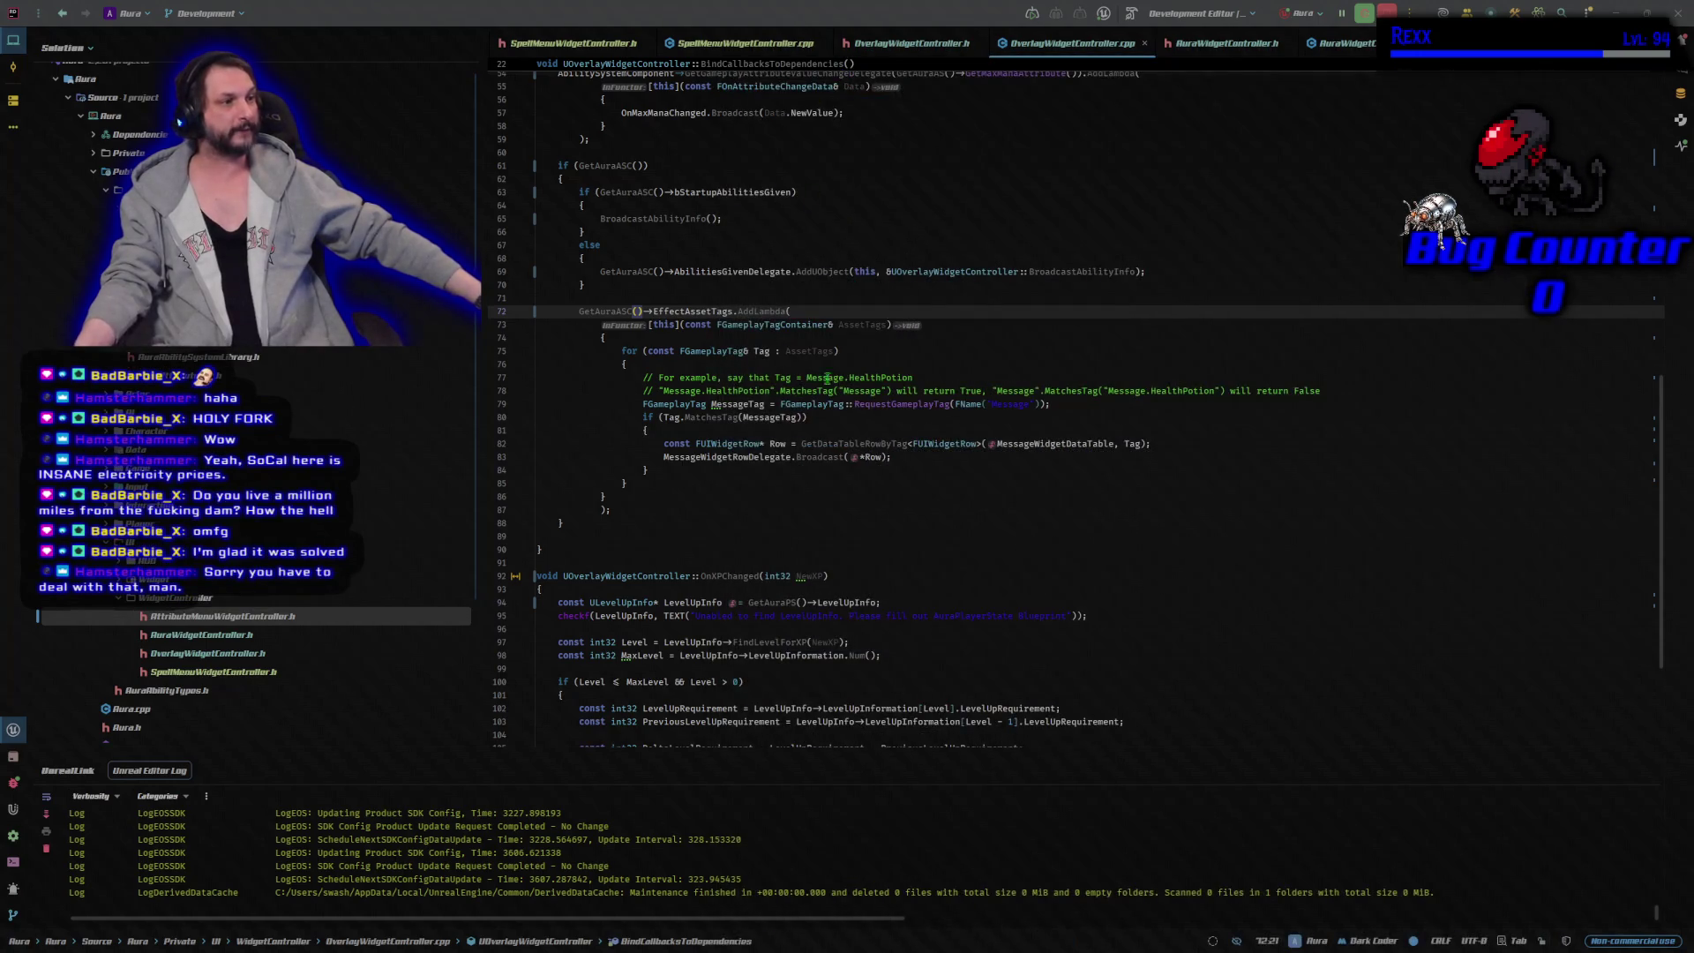
Place the cursor on lines 91 and 89 of OverlayWidgetController.cpp, then switch to the Udemy course page.
click(1004, 572)
click(893, 540)
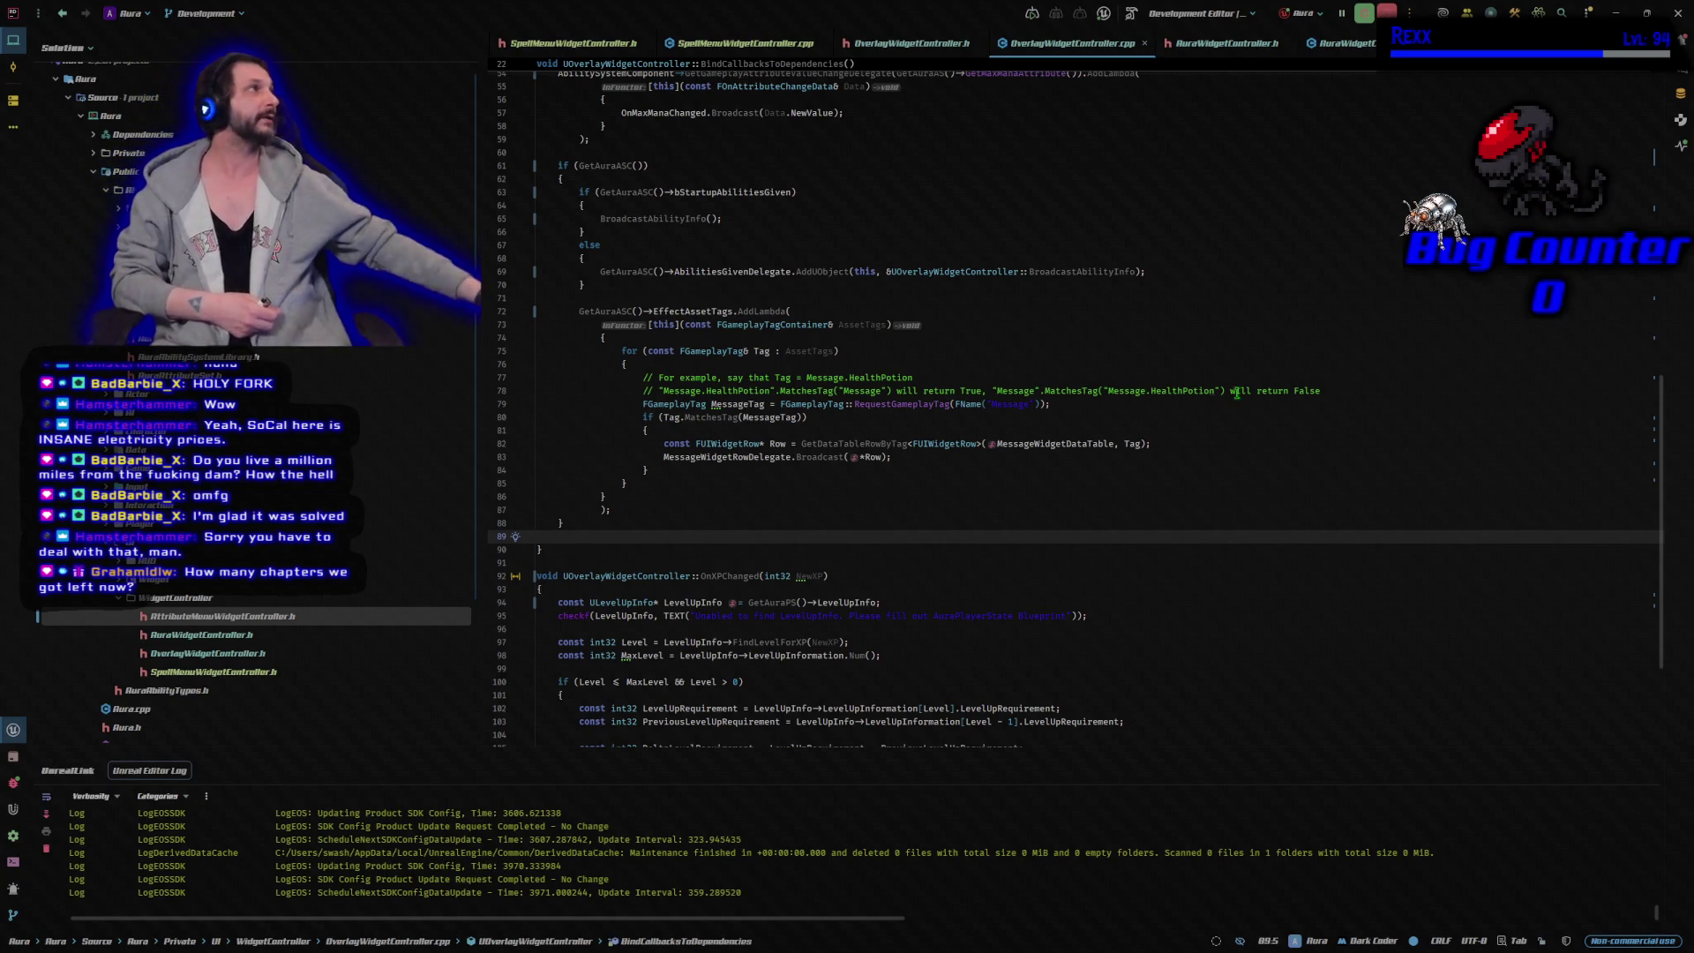
key(alt+Tab)
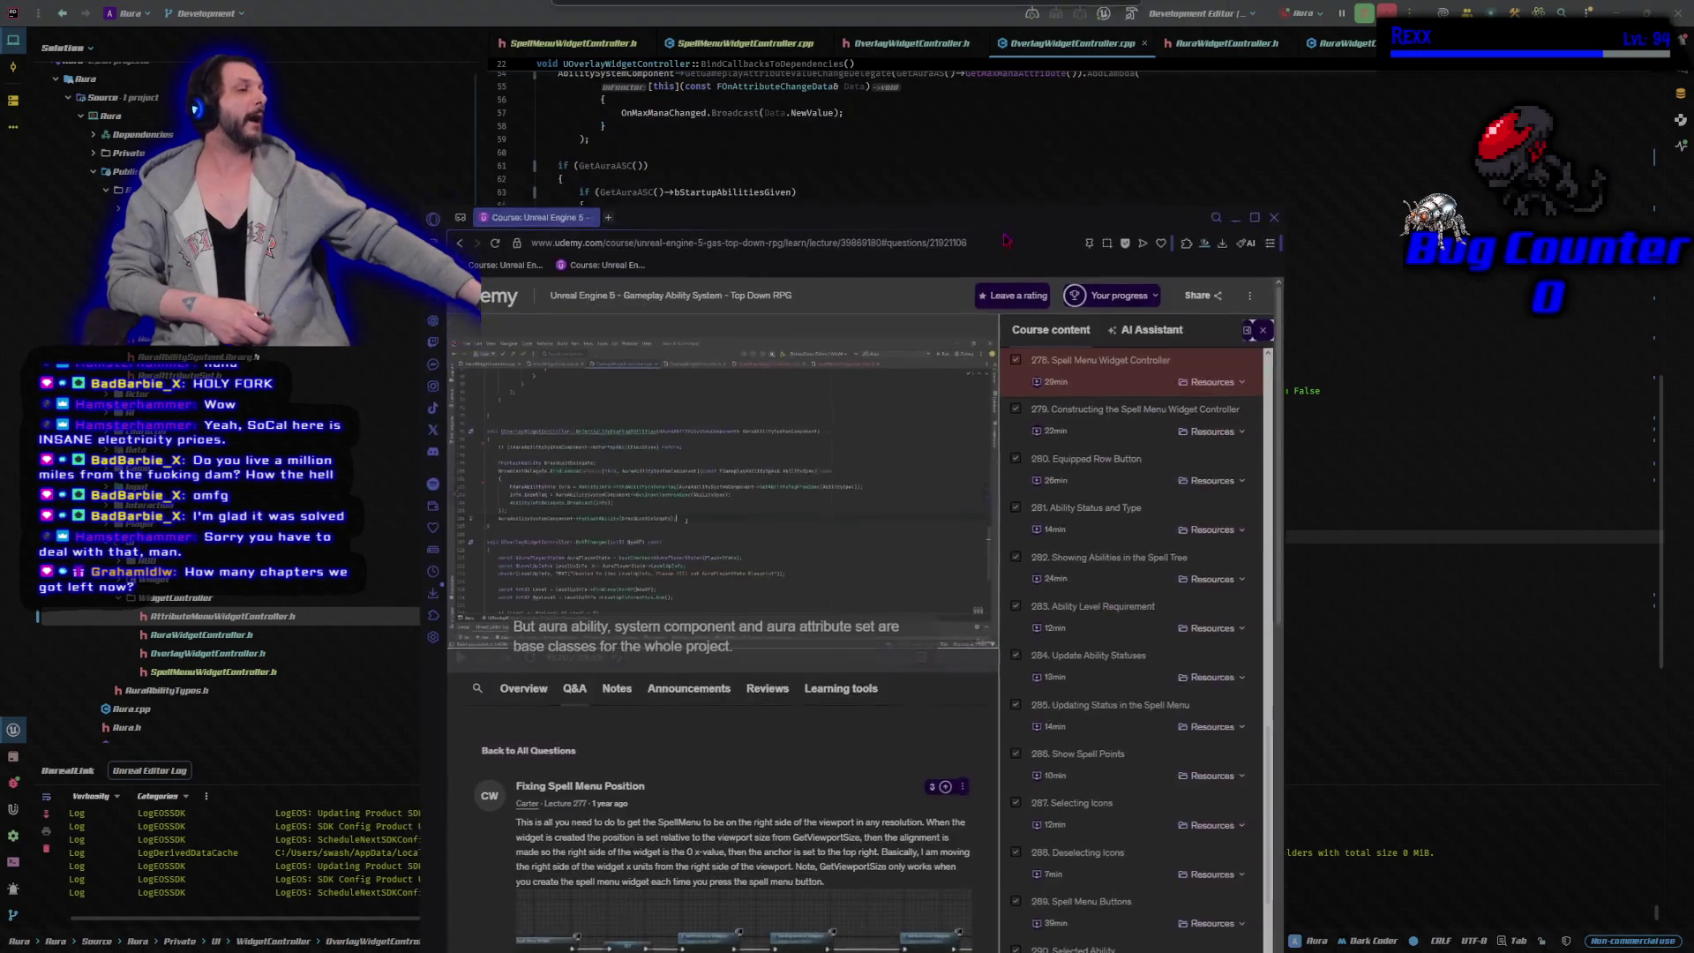
Maximize the Udemy window and browse the Course content sidebar's lecture list.
double_click(996, 209)
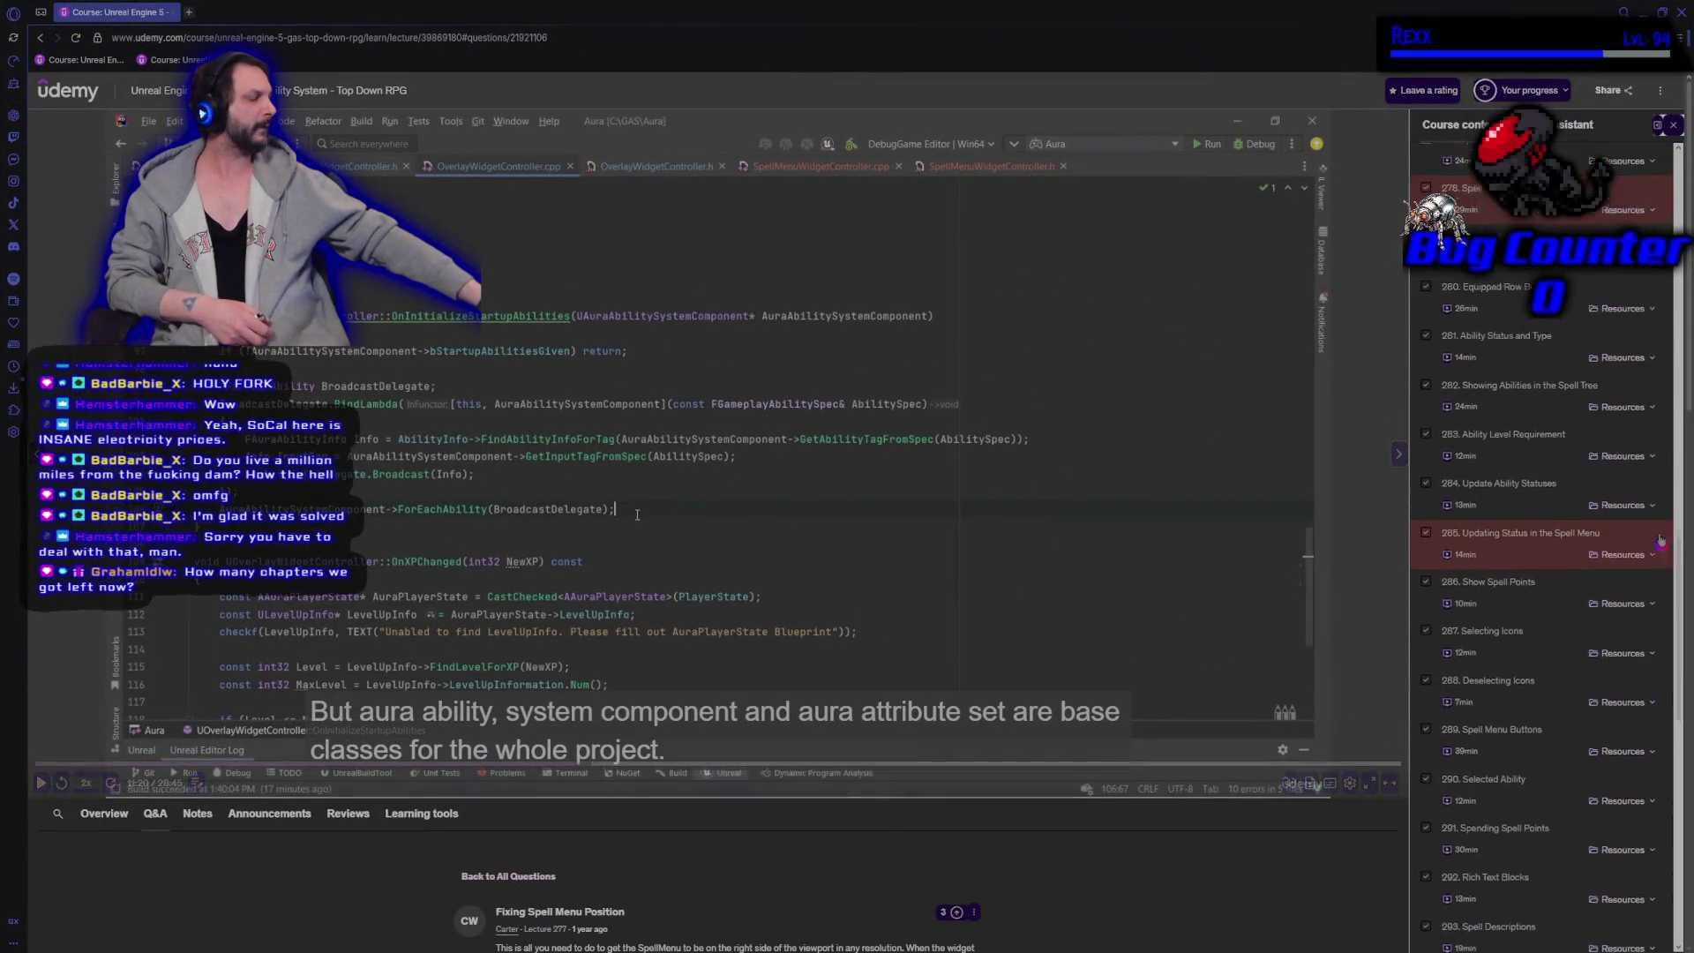
scroll(1637, 574, up, 1)
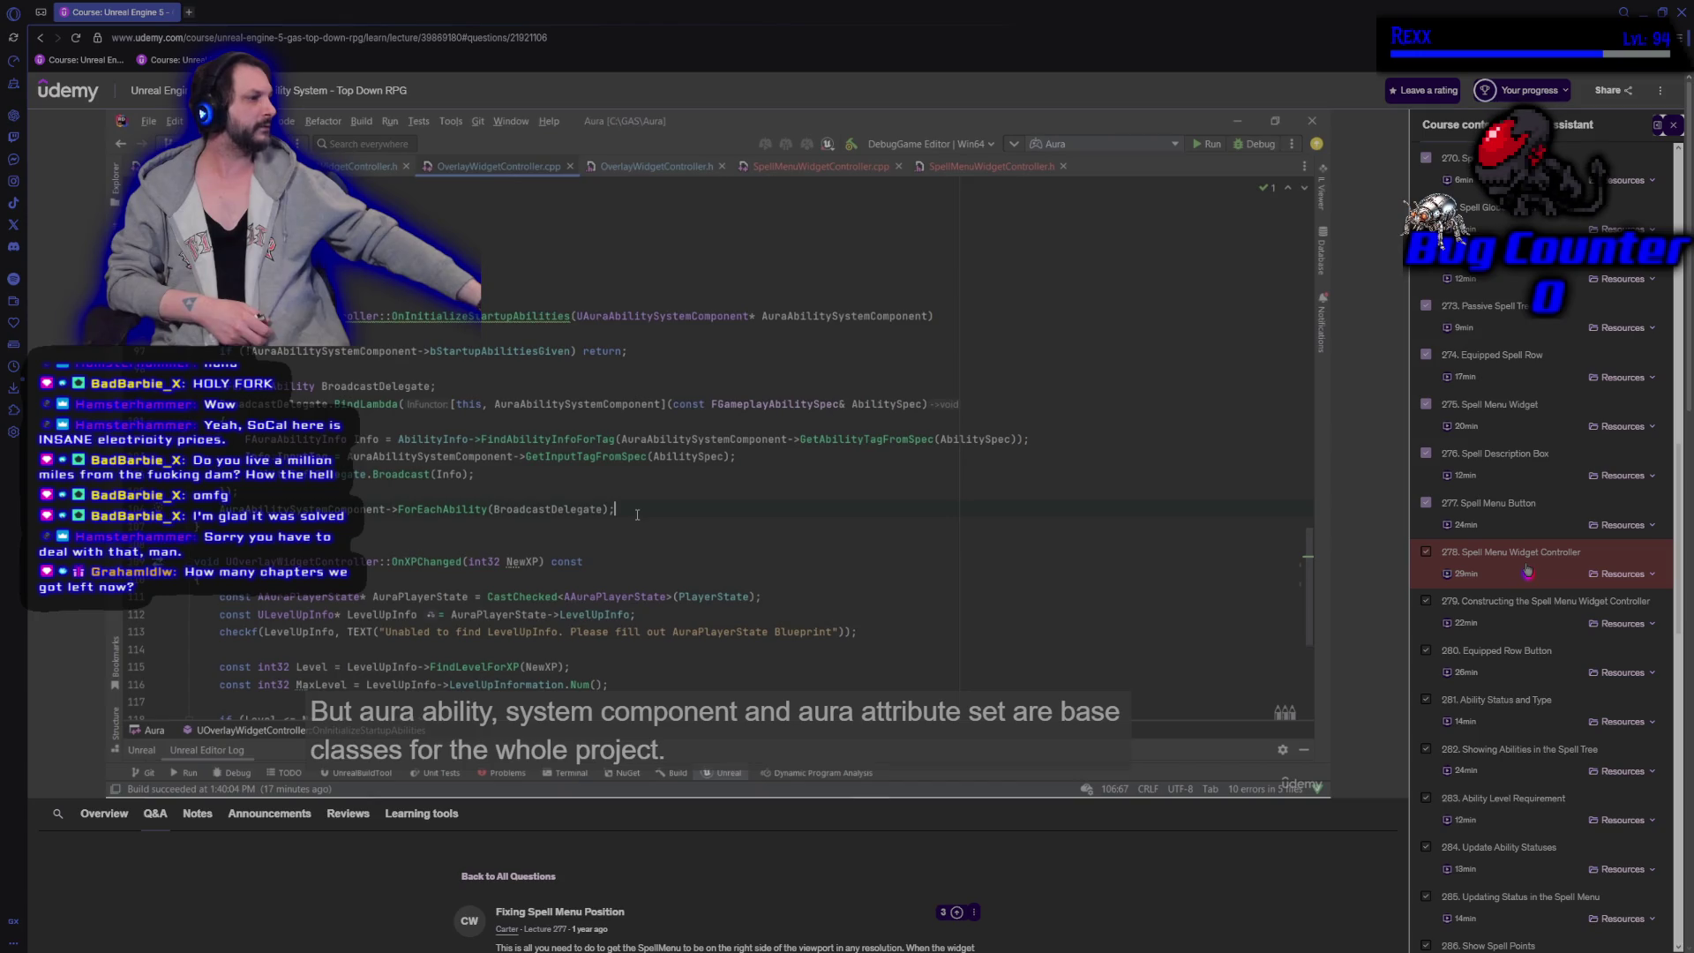
scroll(1527, 572, down, 4)
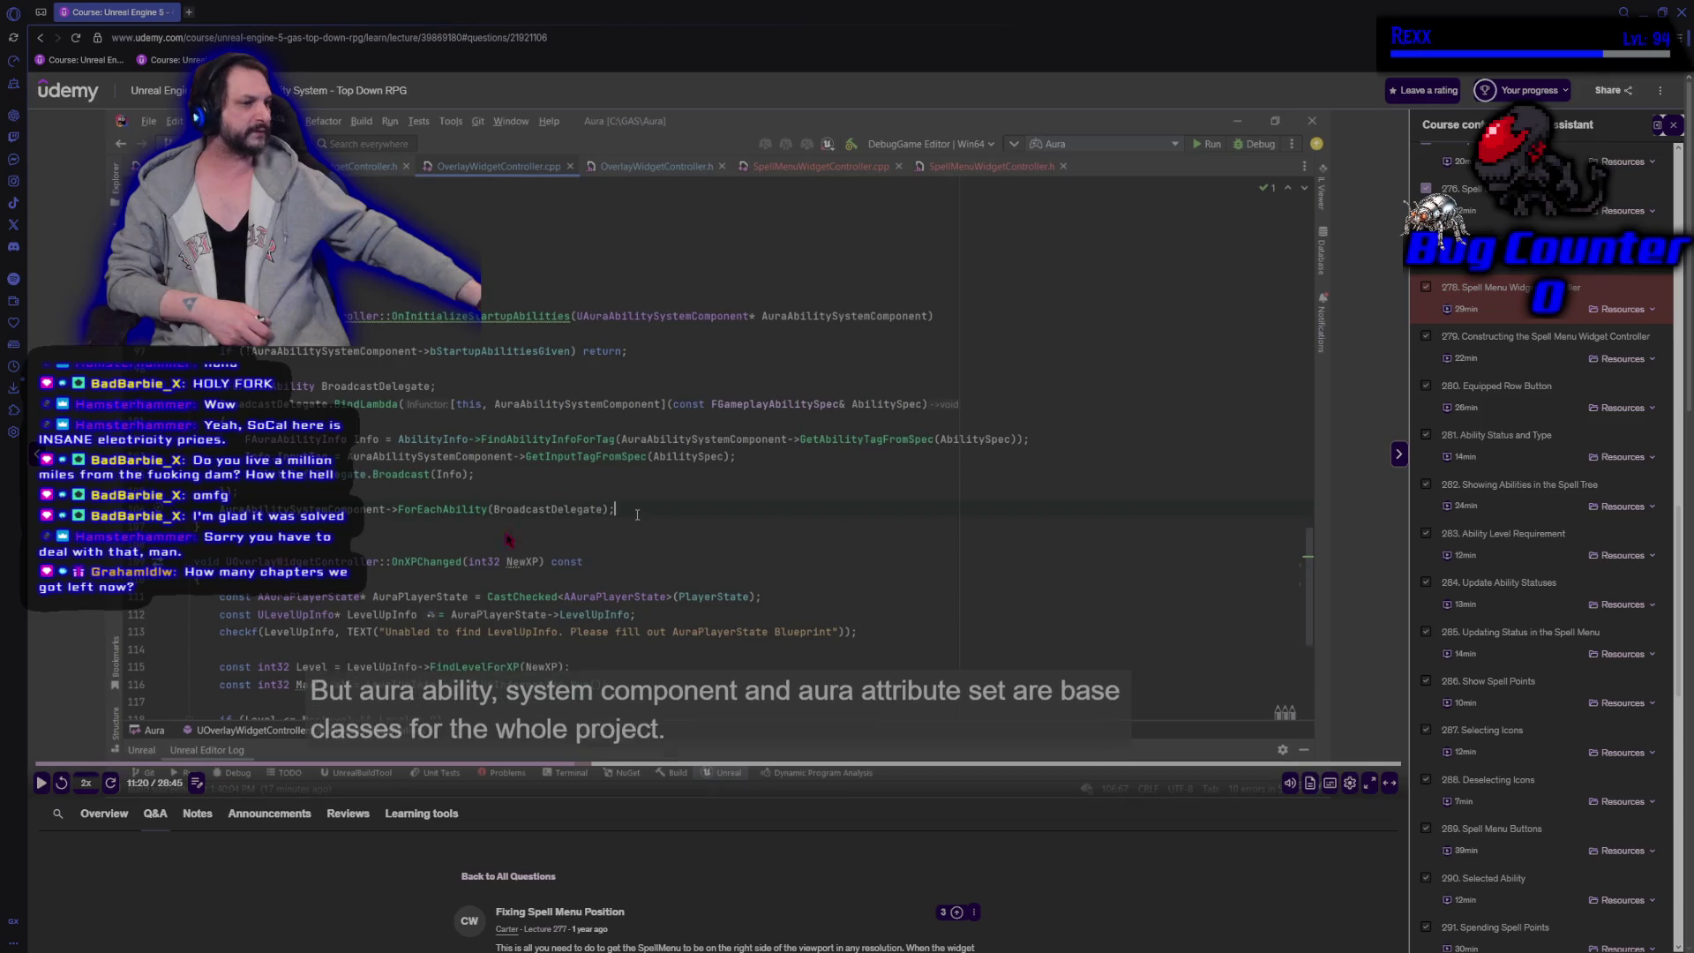
scroll(1541, 528, down, 2)
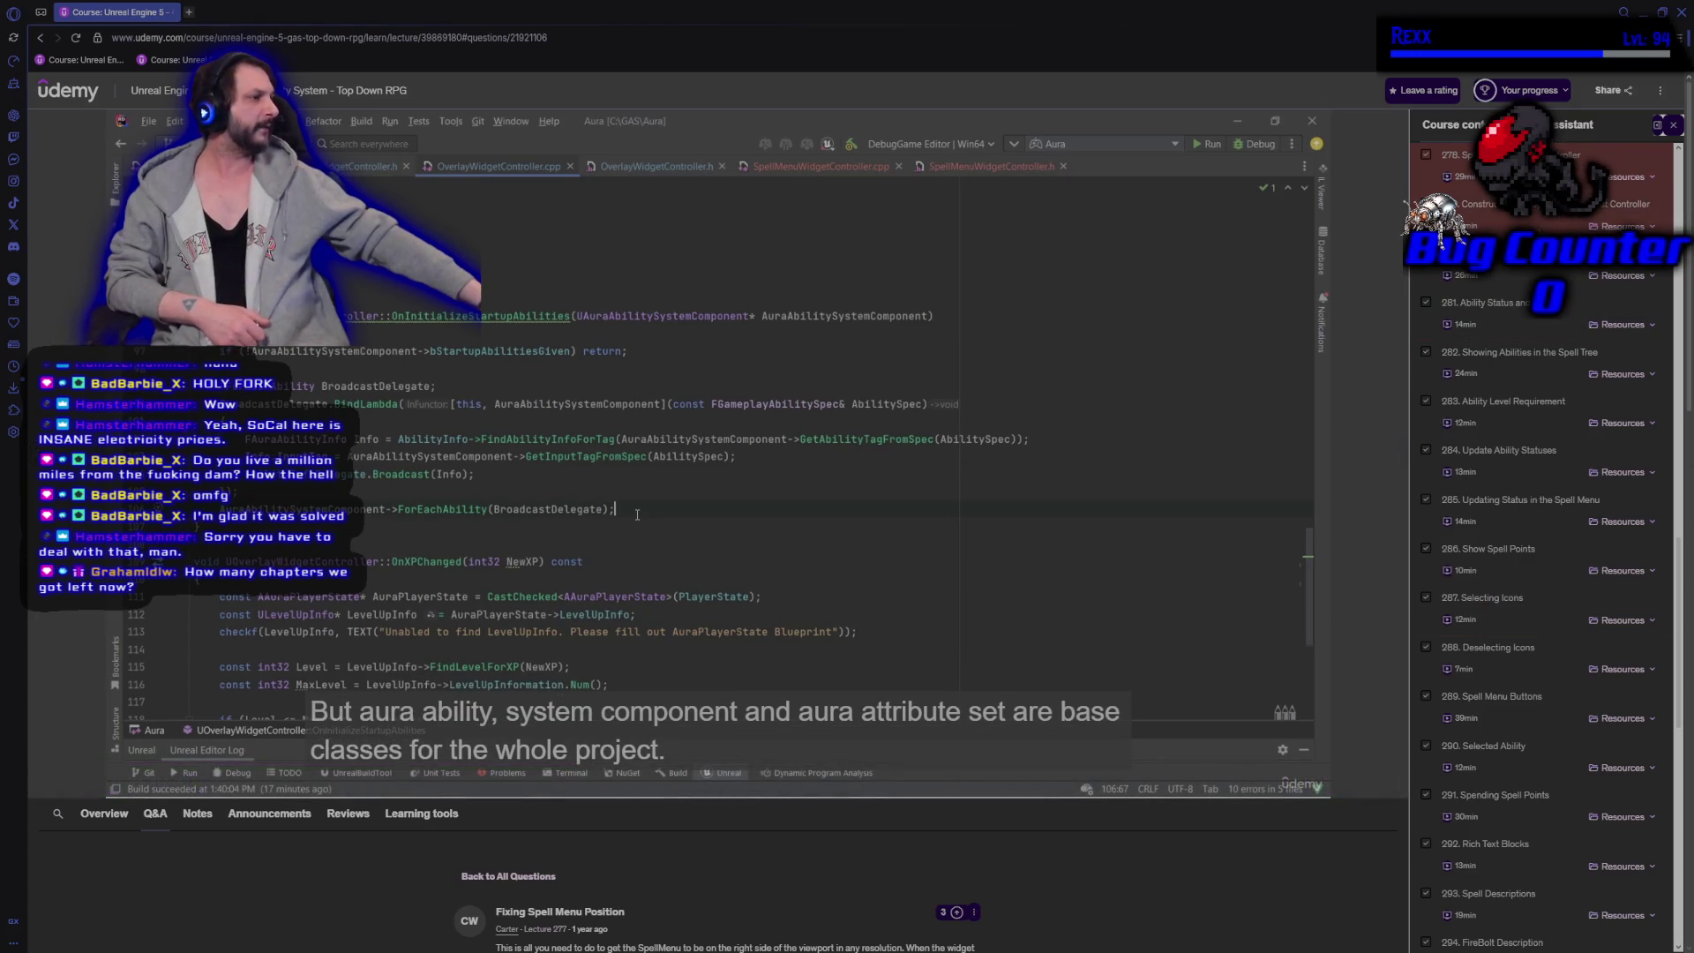
scroll(1543, 322, down, 10)
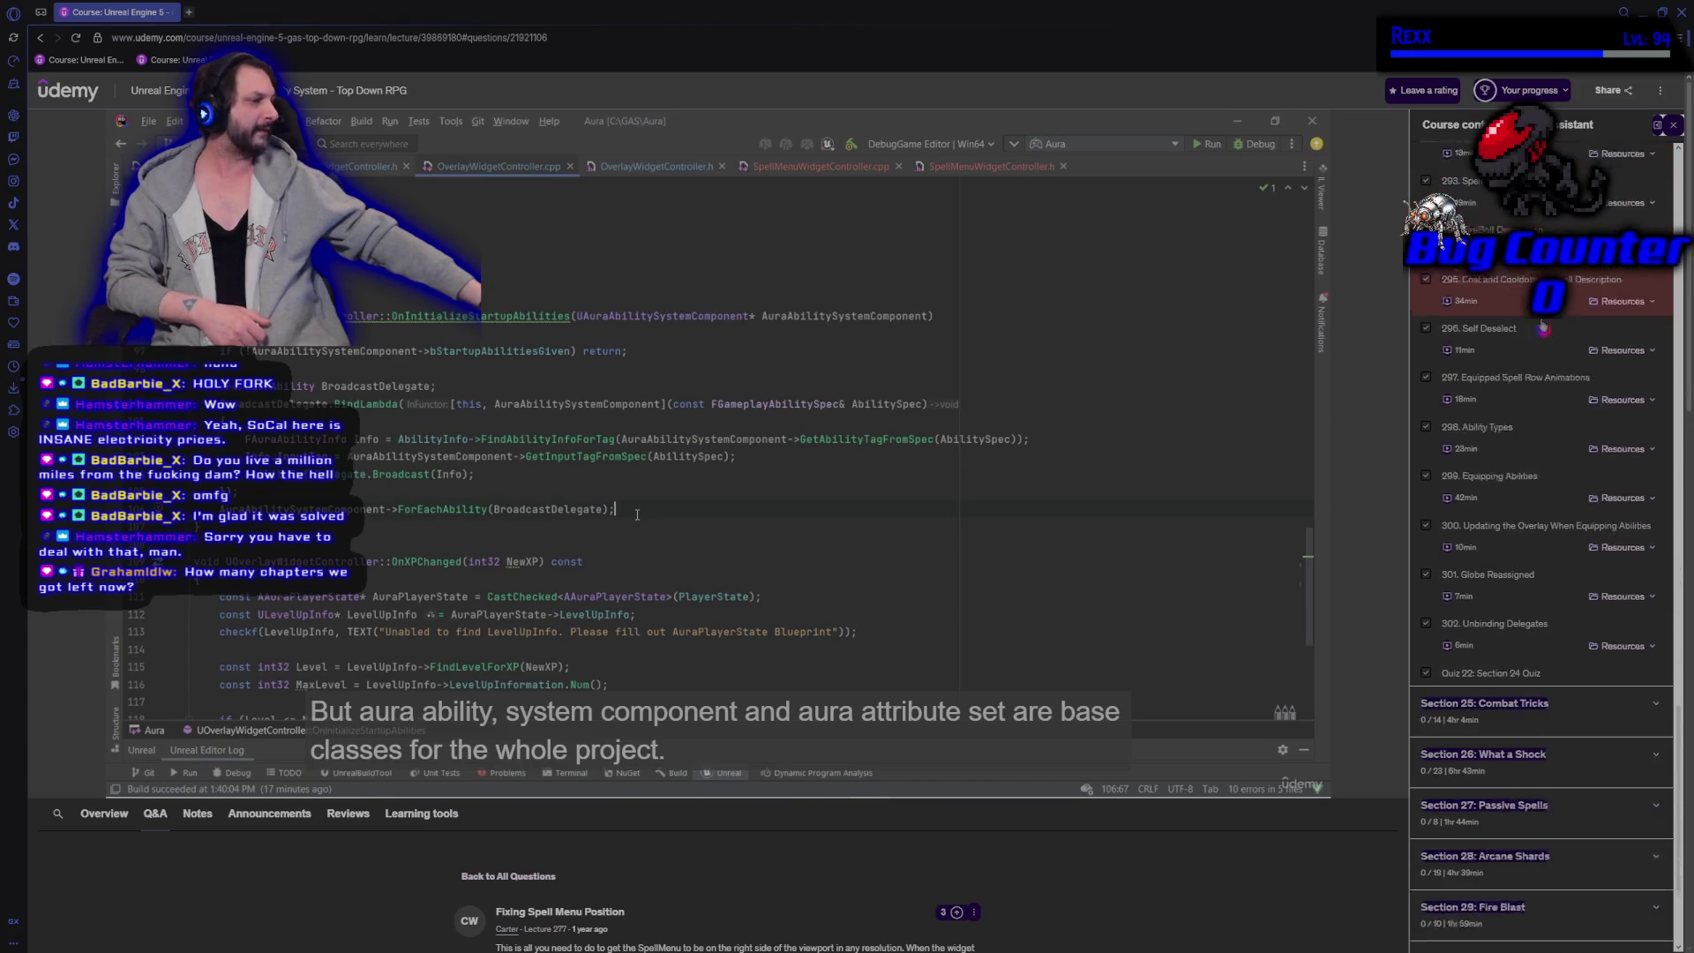
scroll(1543, 322, up, 10)
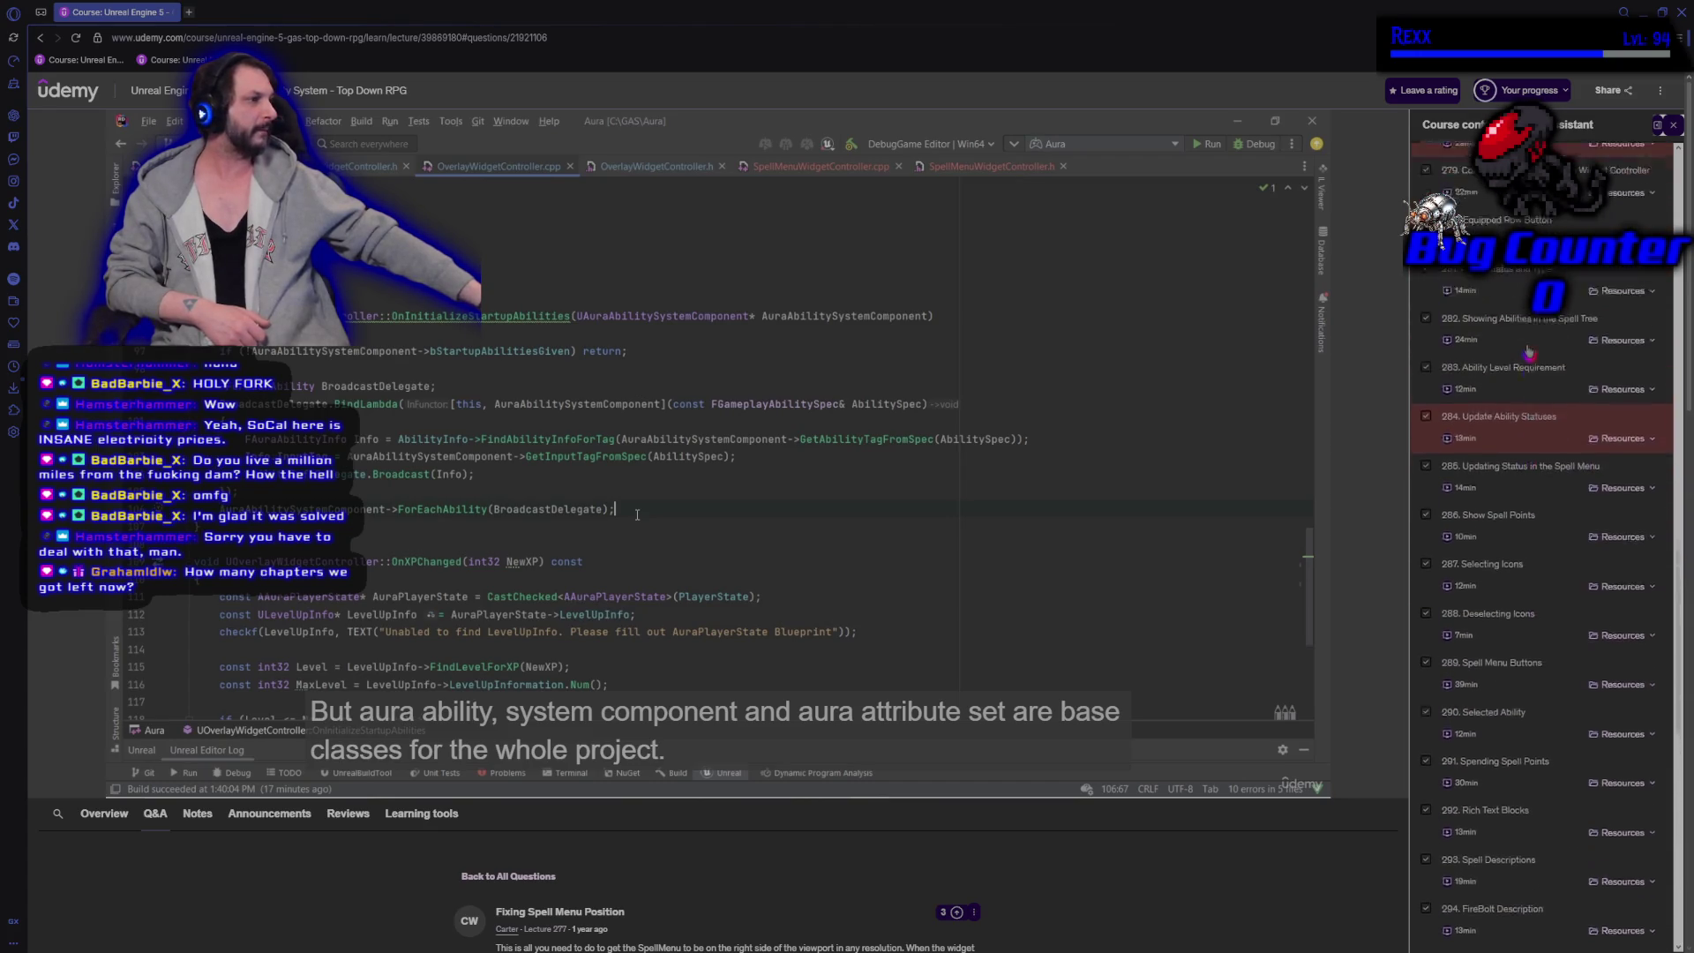
scroll(1521, 353, down, 10)
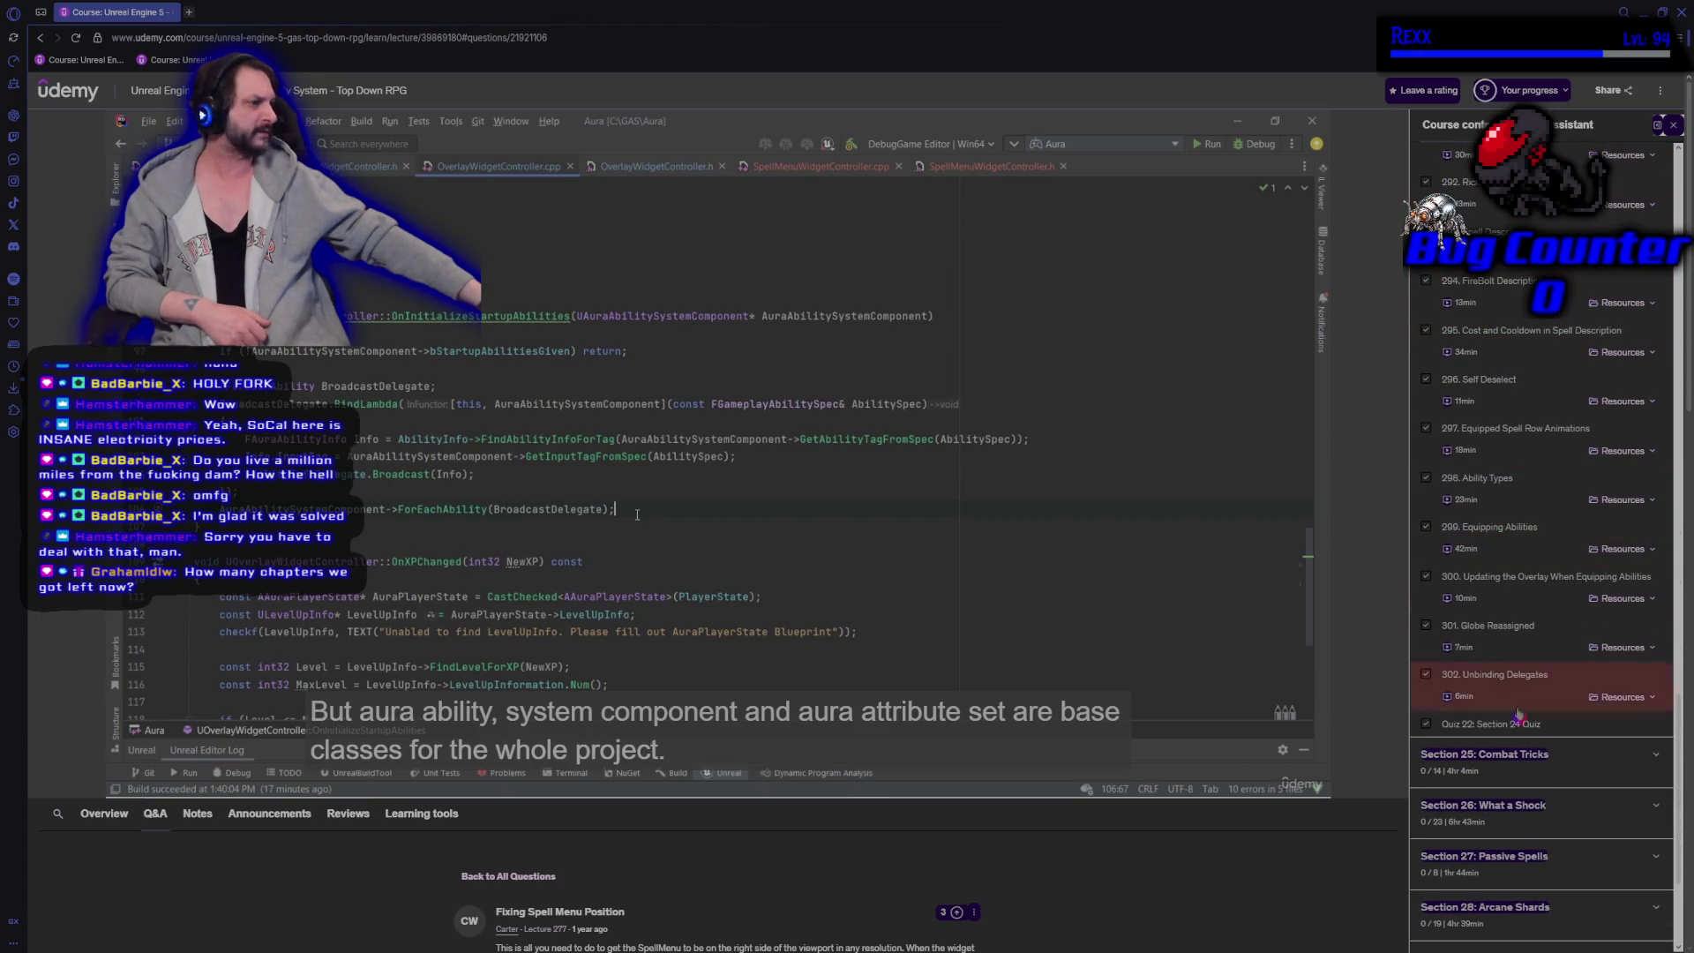
scroll(1523, 674, down, 1)
scroll(1524, 673, down, 5)
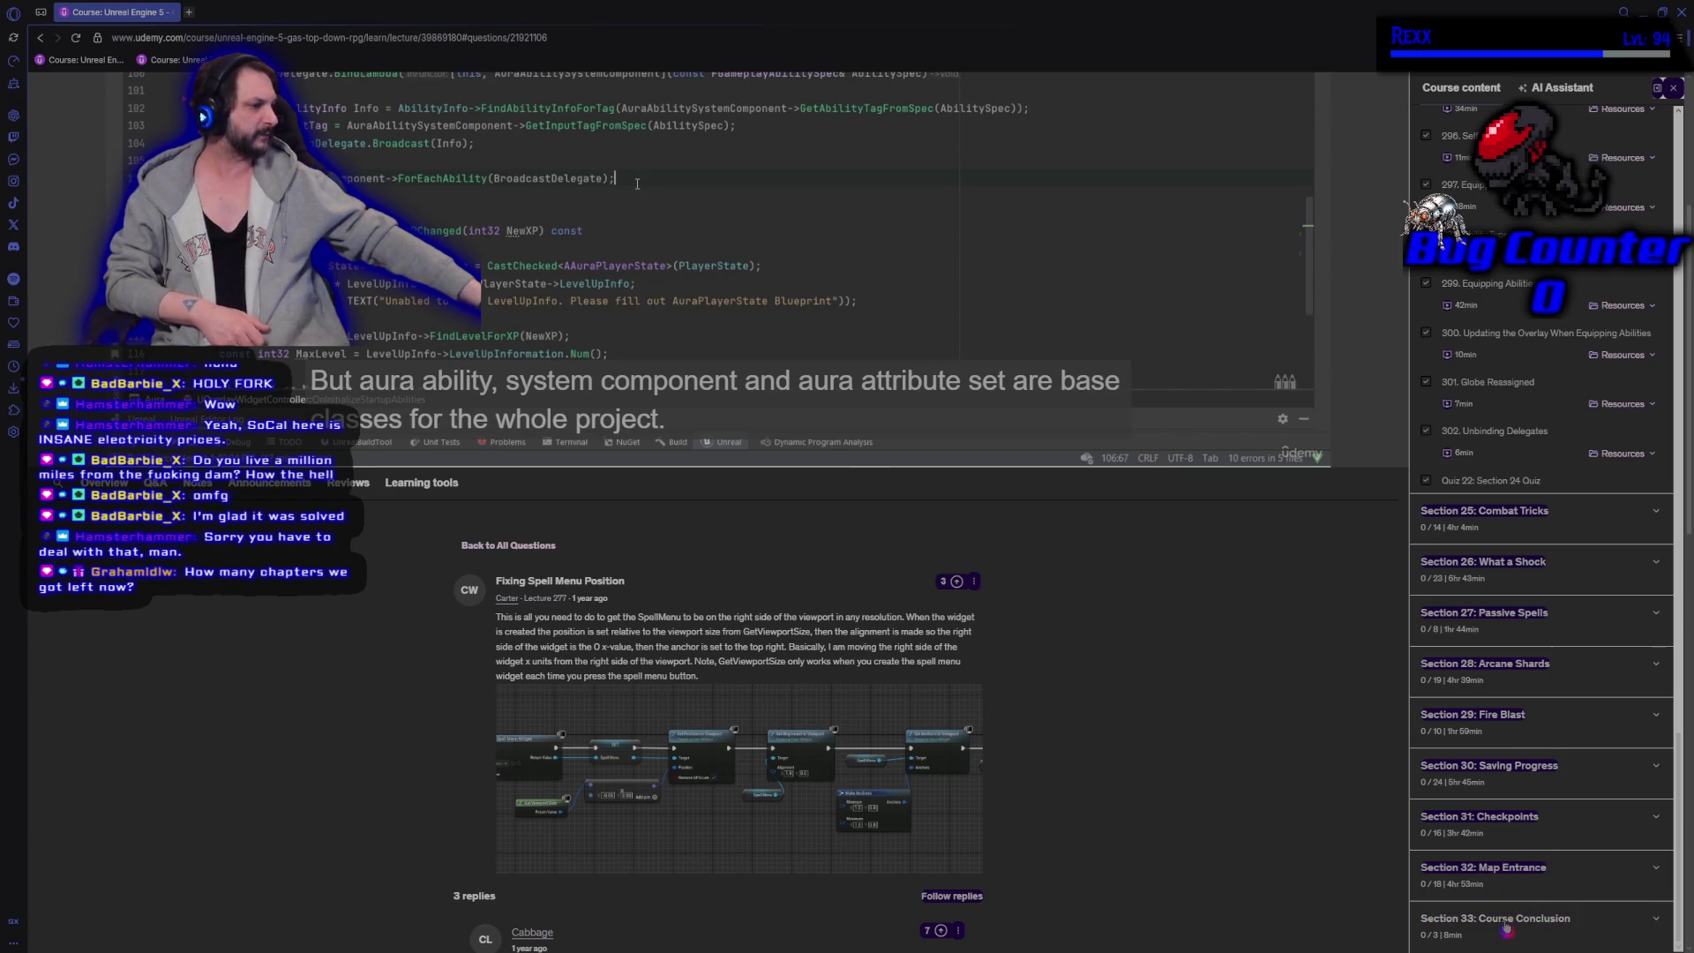
scroll(1509, 777, up, 3)
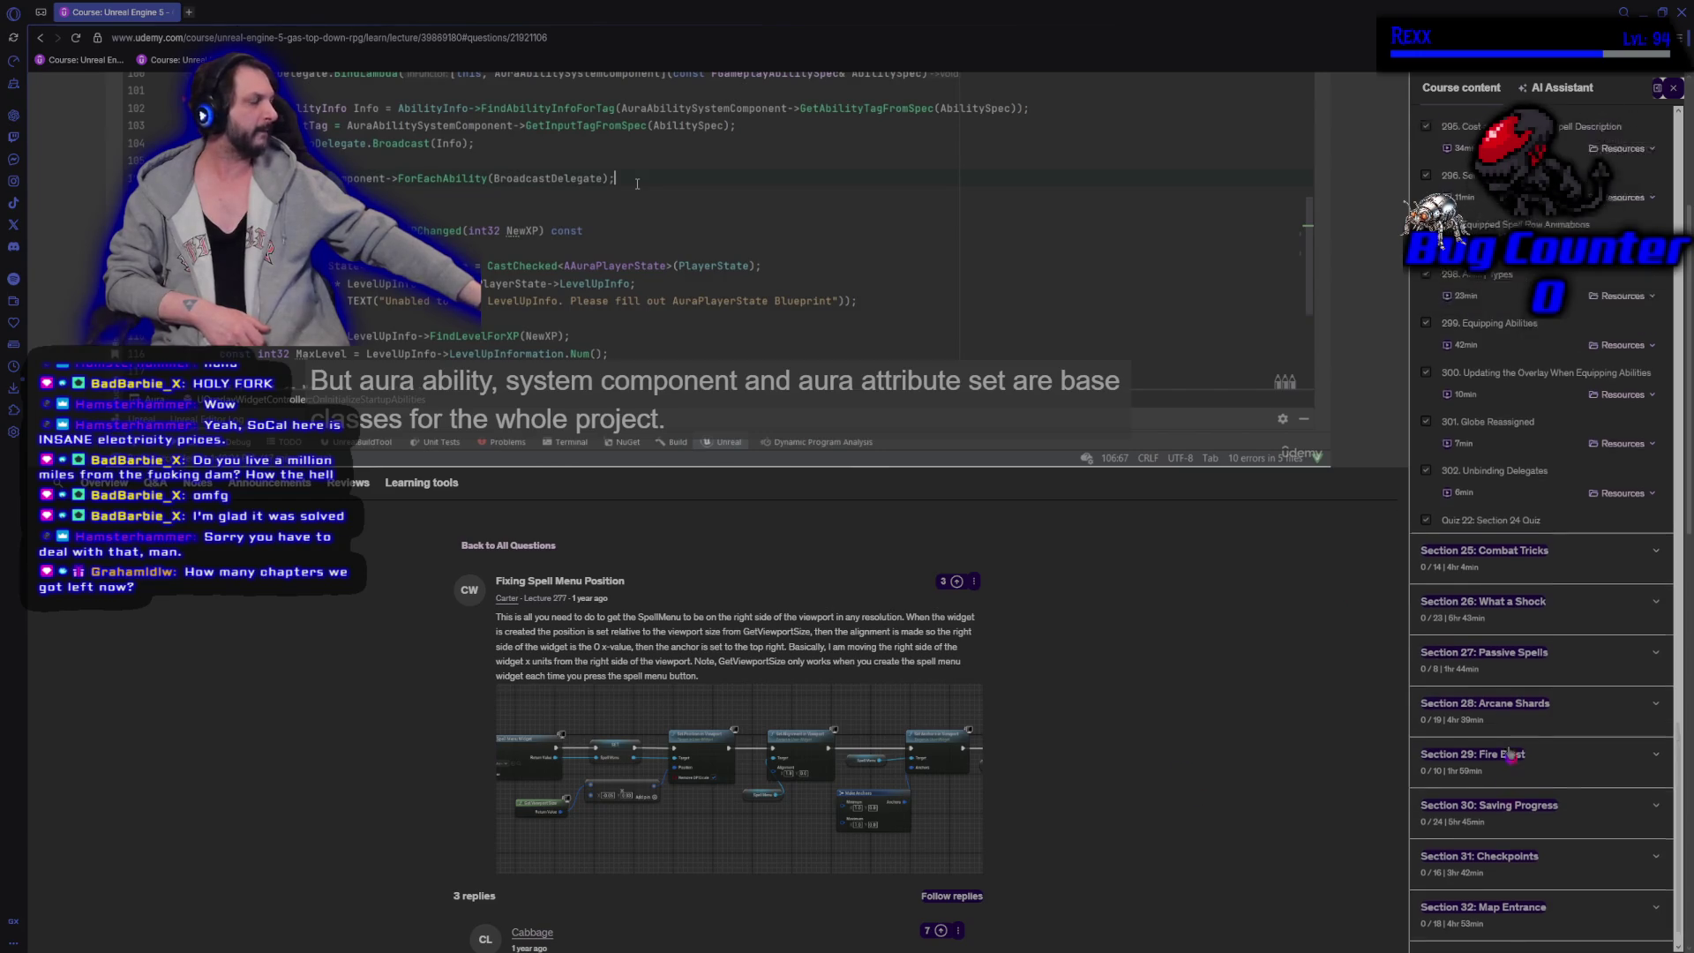
scroll(1508, 759, up, 2)
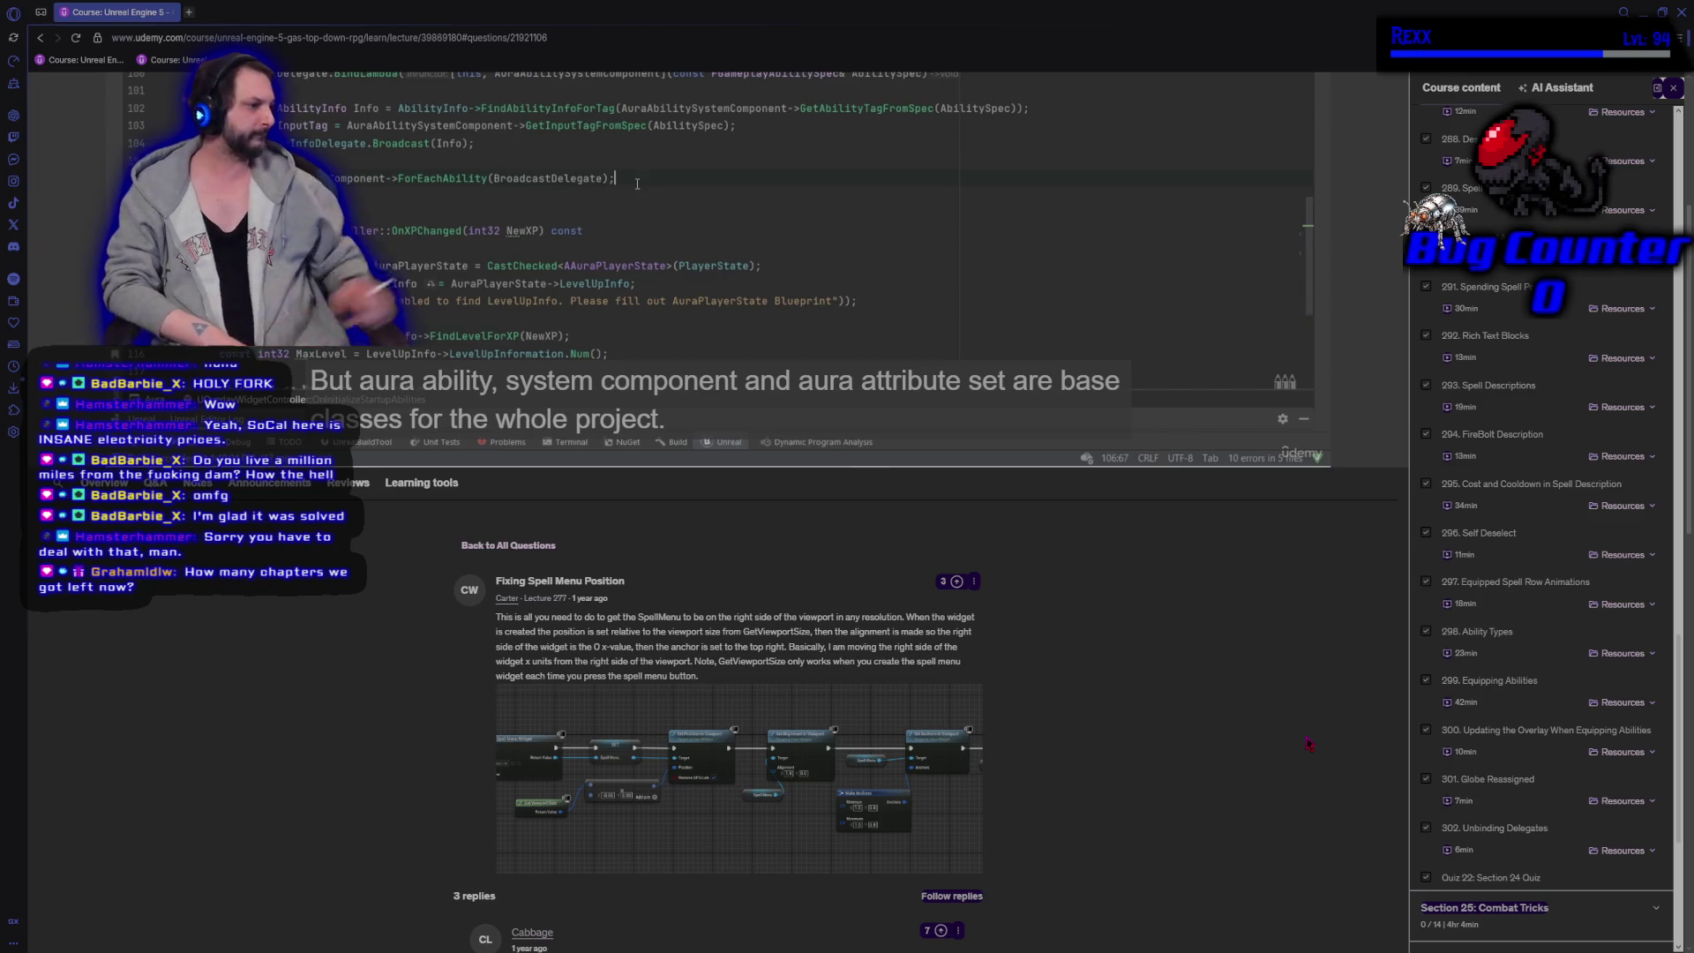
scroll(1224, 553, down, 5)
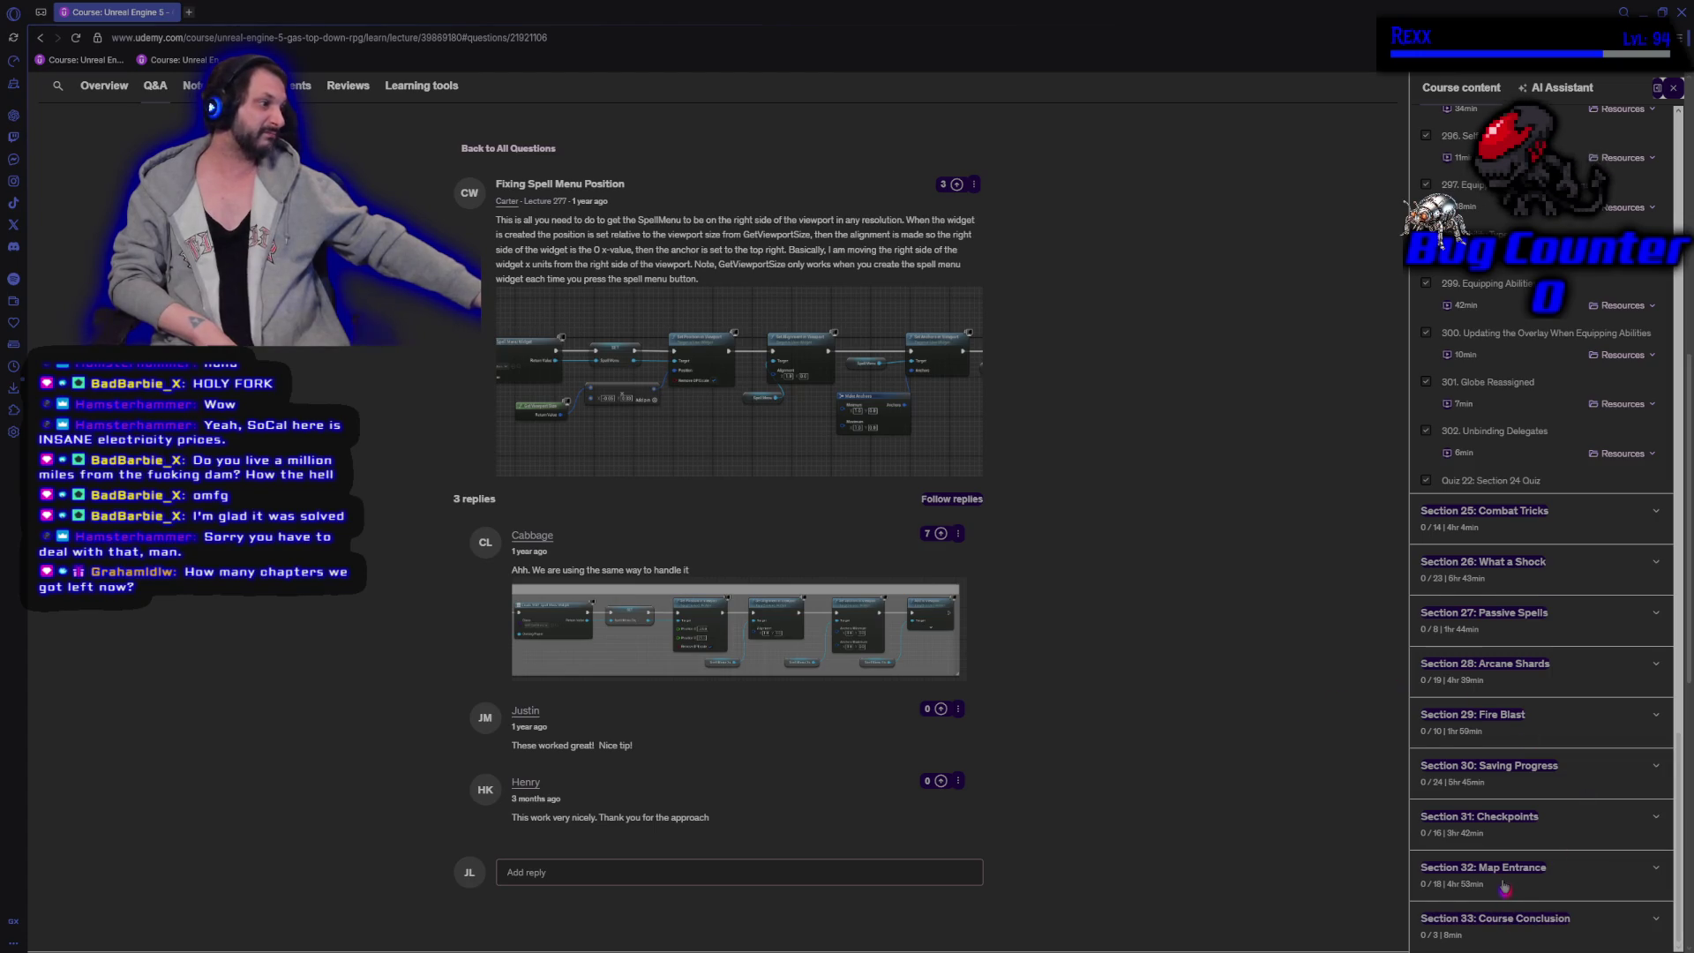
scroll(1504, 889, up, 1)
scroll(1505, 889, down, 1)
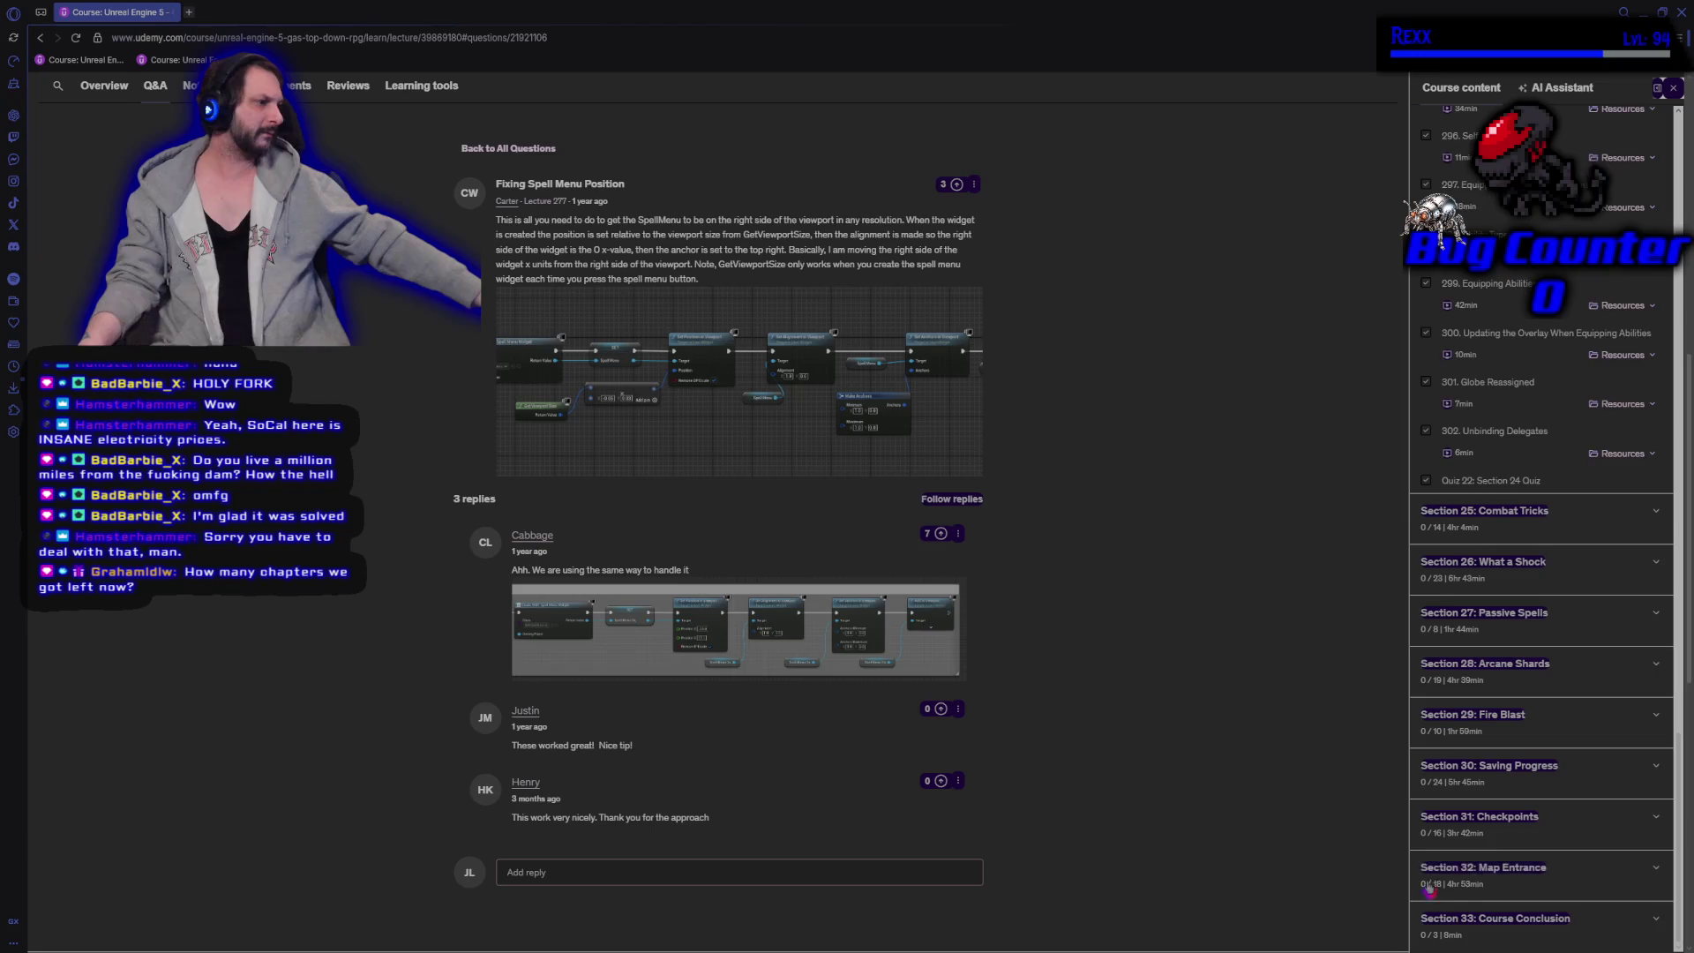
scroll(1456, 777, up, 10)
scroll(1420, 857, up, 3)
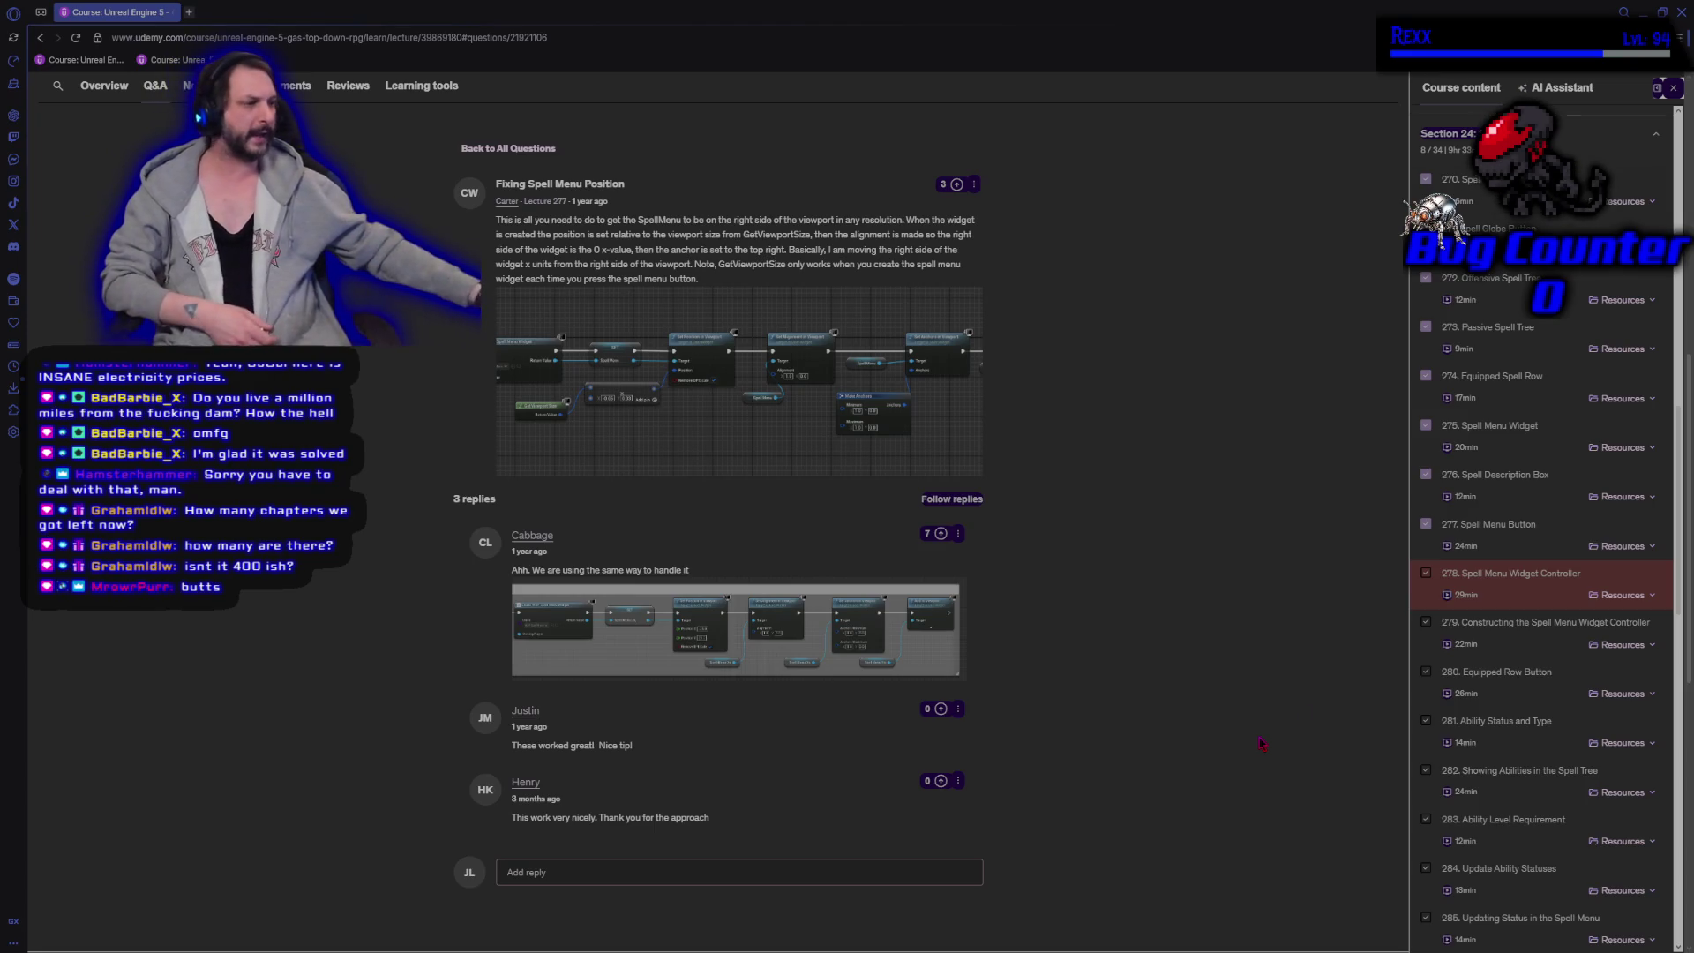
Locate lectures 278 Spell Menu Widget Controller and 280 Equipped Row Button, then return to Rider.
scroll(1519, 697, down, 5)
scroll(1520, 697, down, 10)
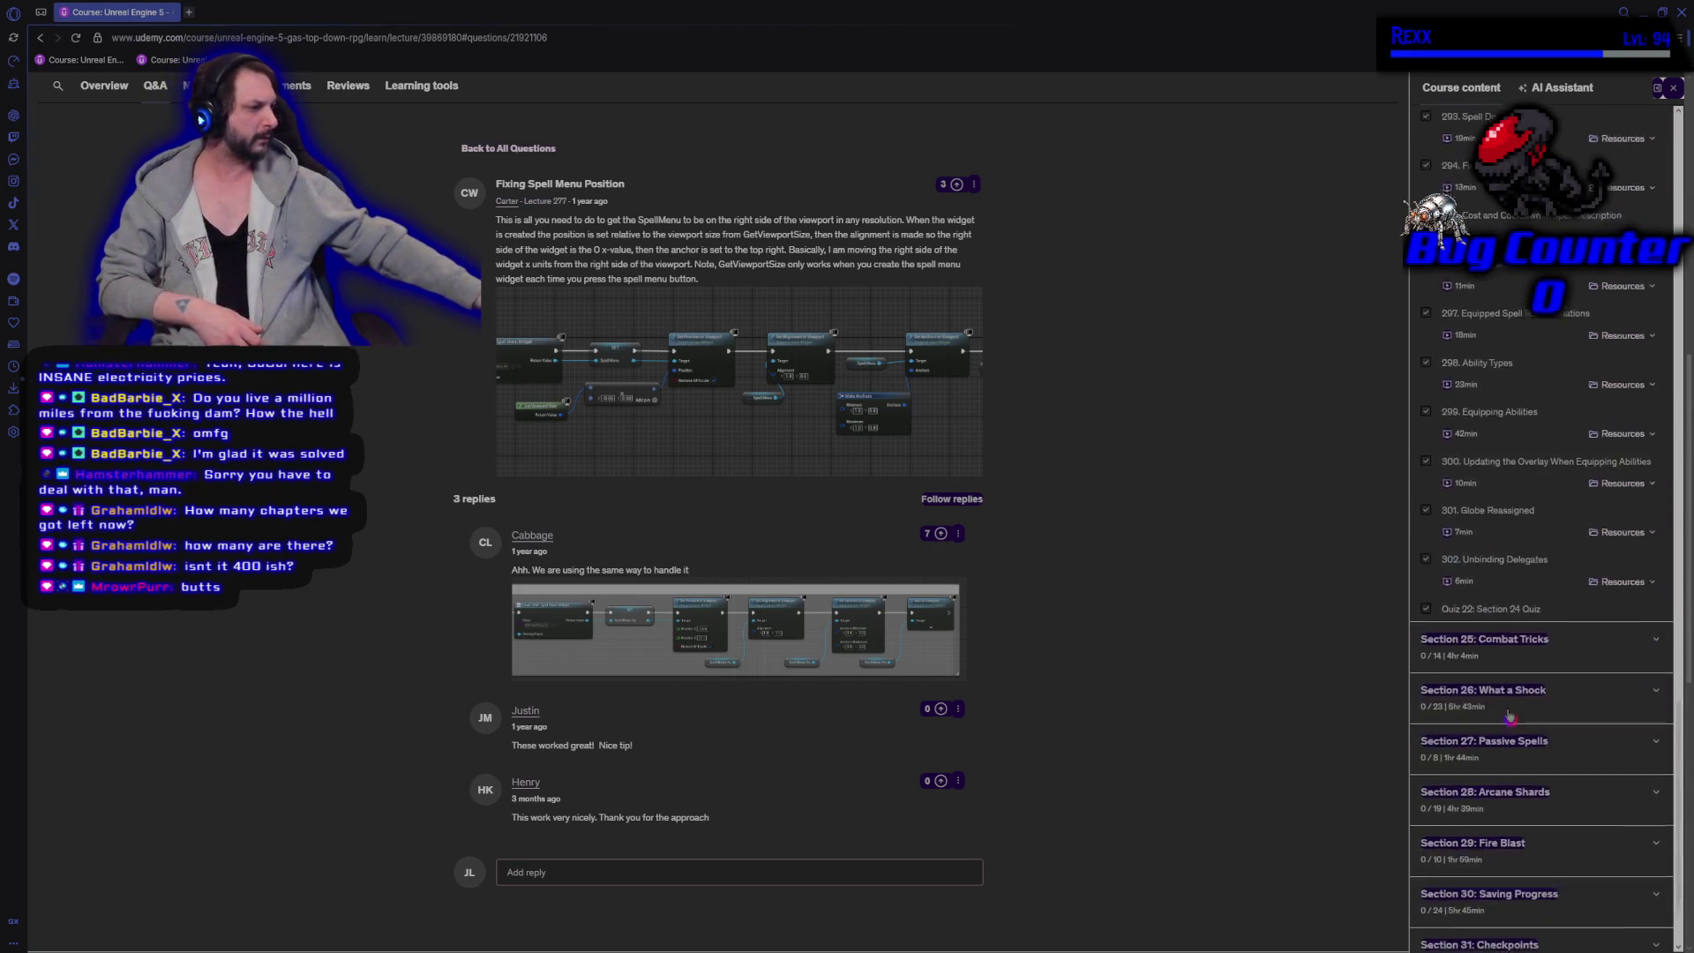
scroll(1567, 874, down, 4)
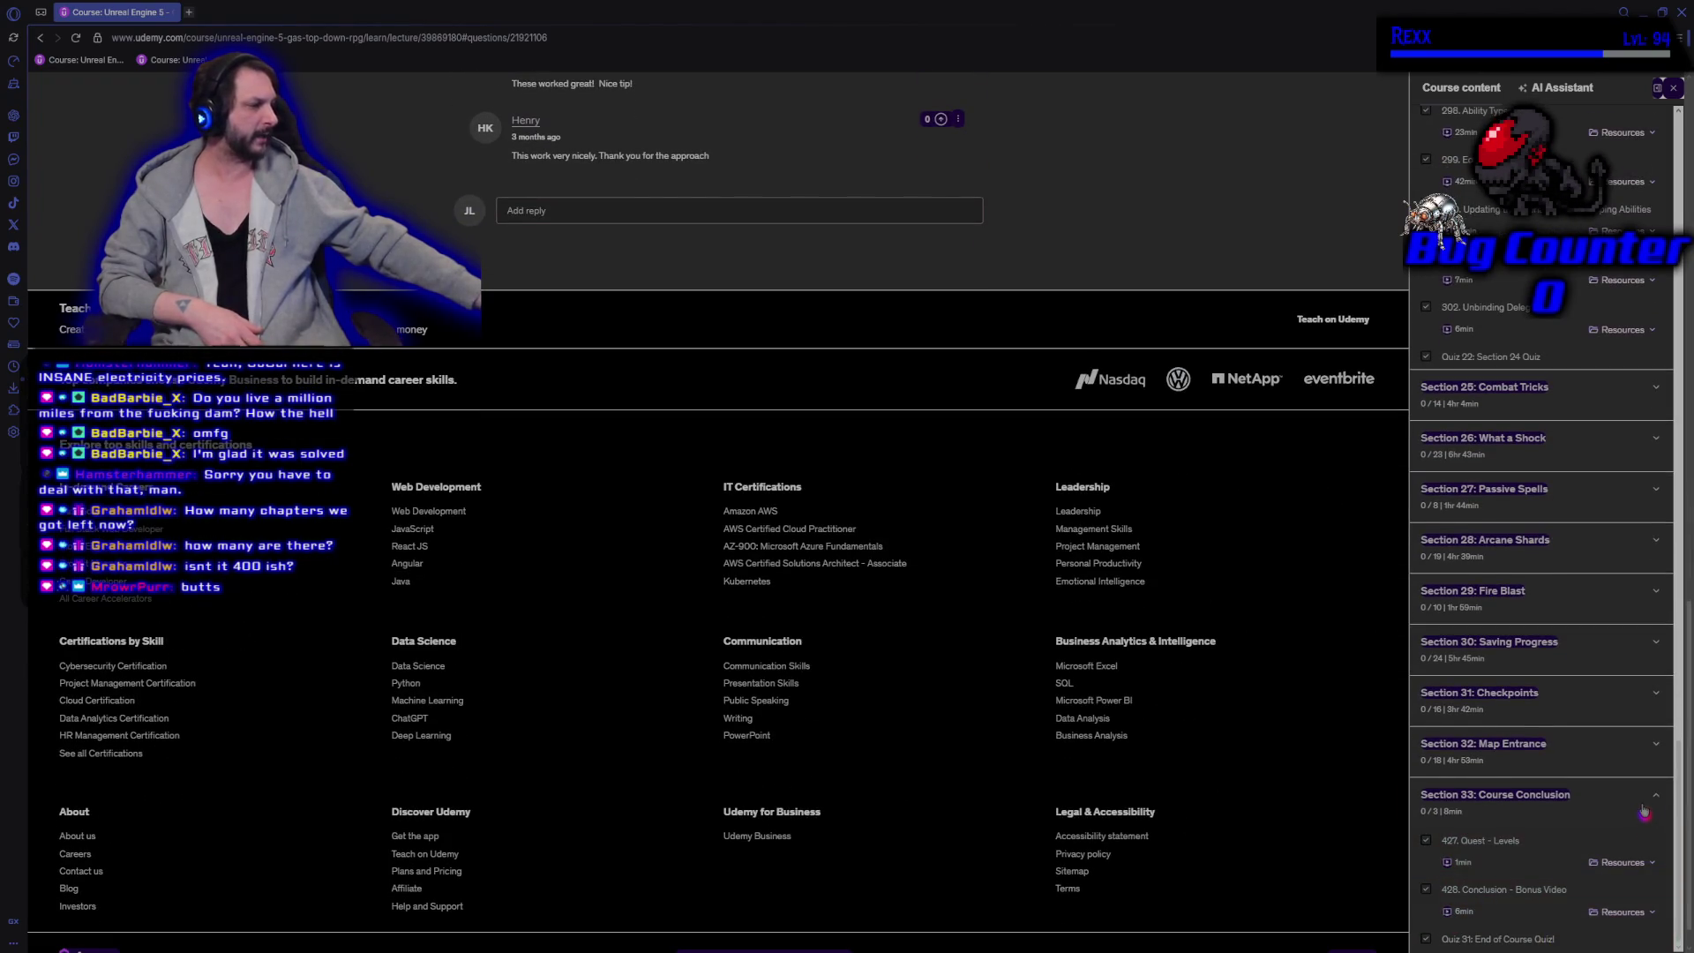
scroll(1562, 847, up, 5)
scroll(1551, 854, up, 3)
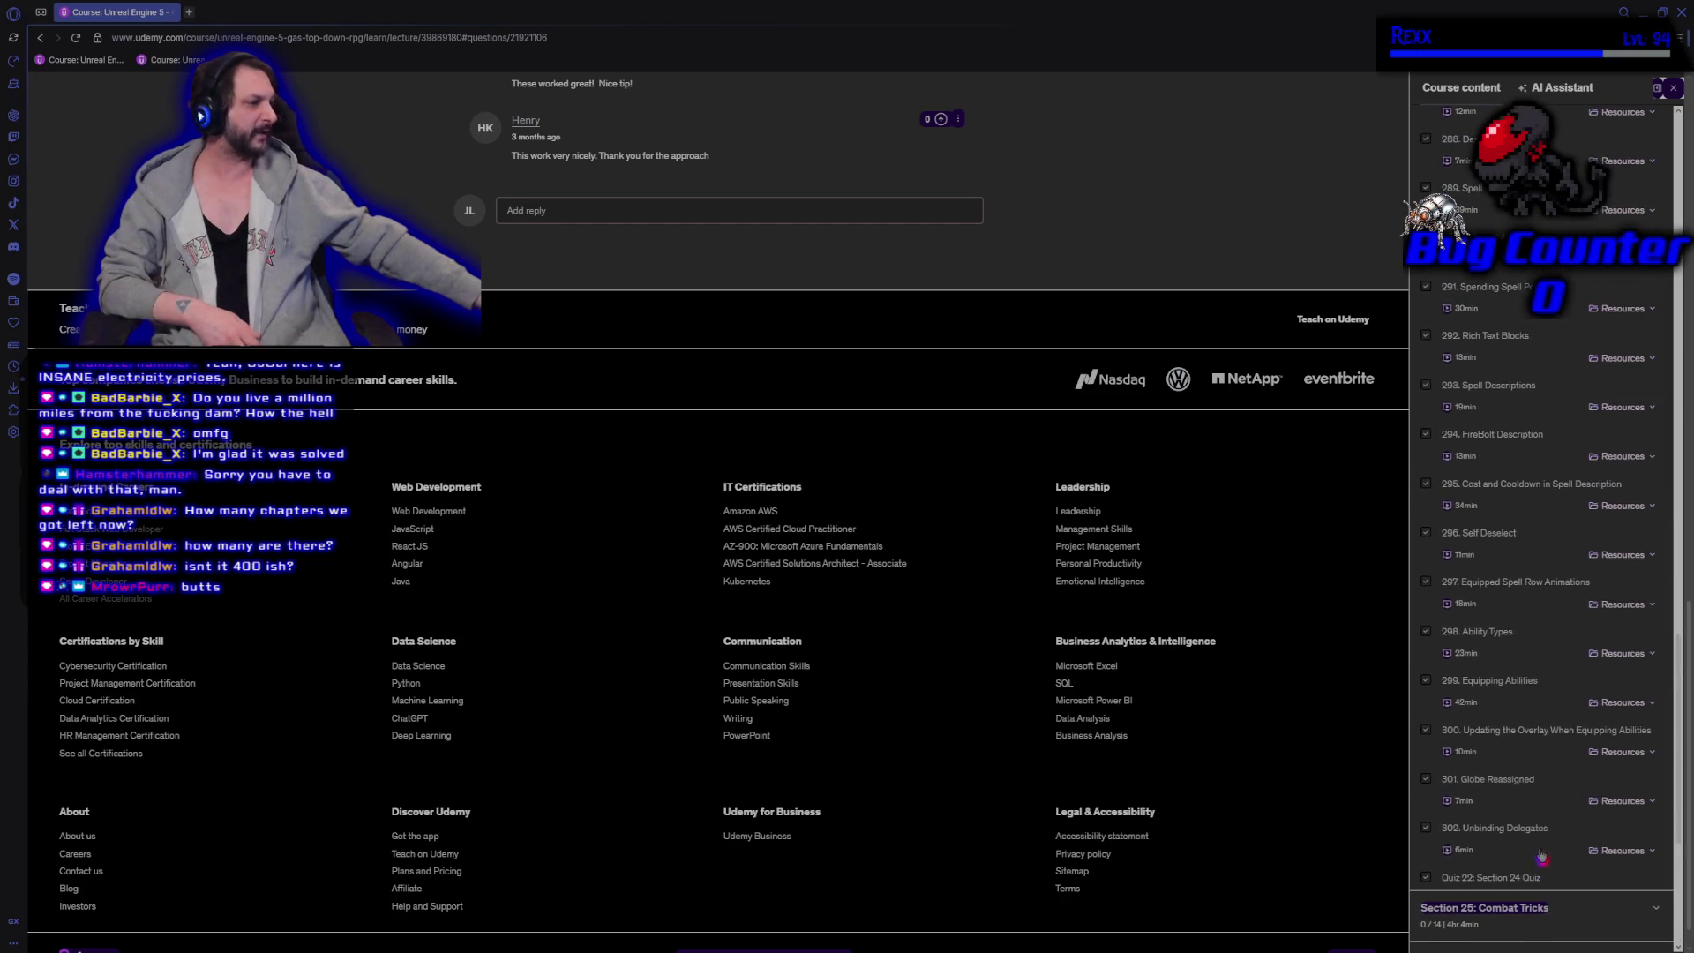
scroll(1487, 686, up, 6)
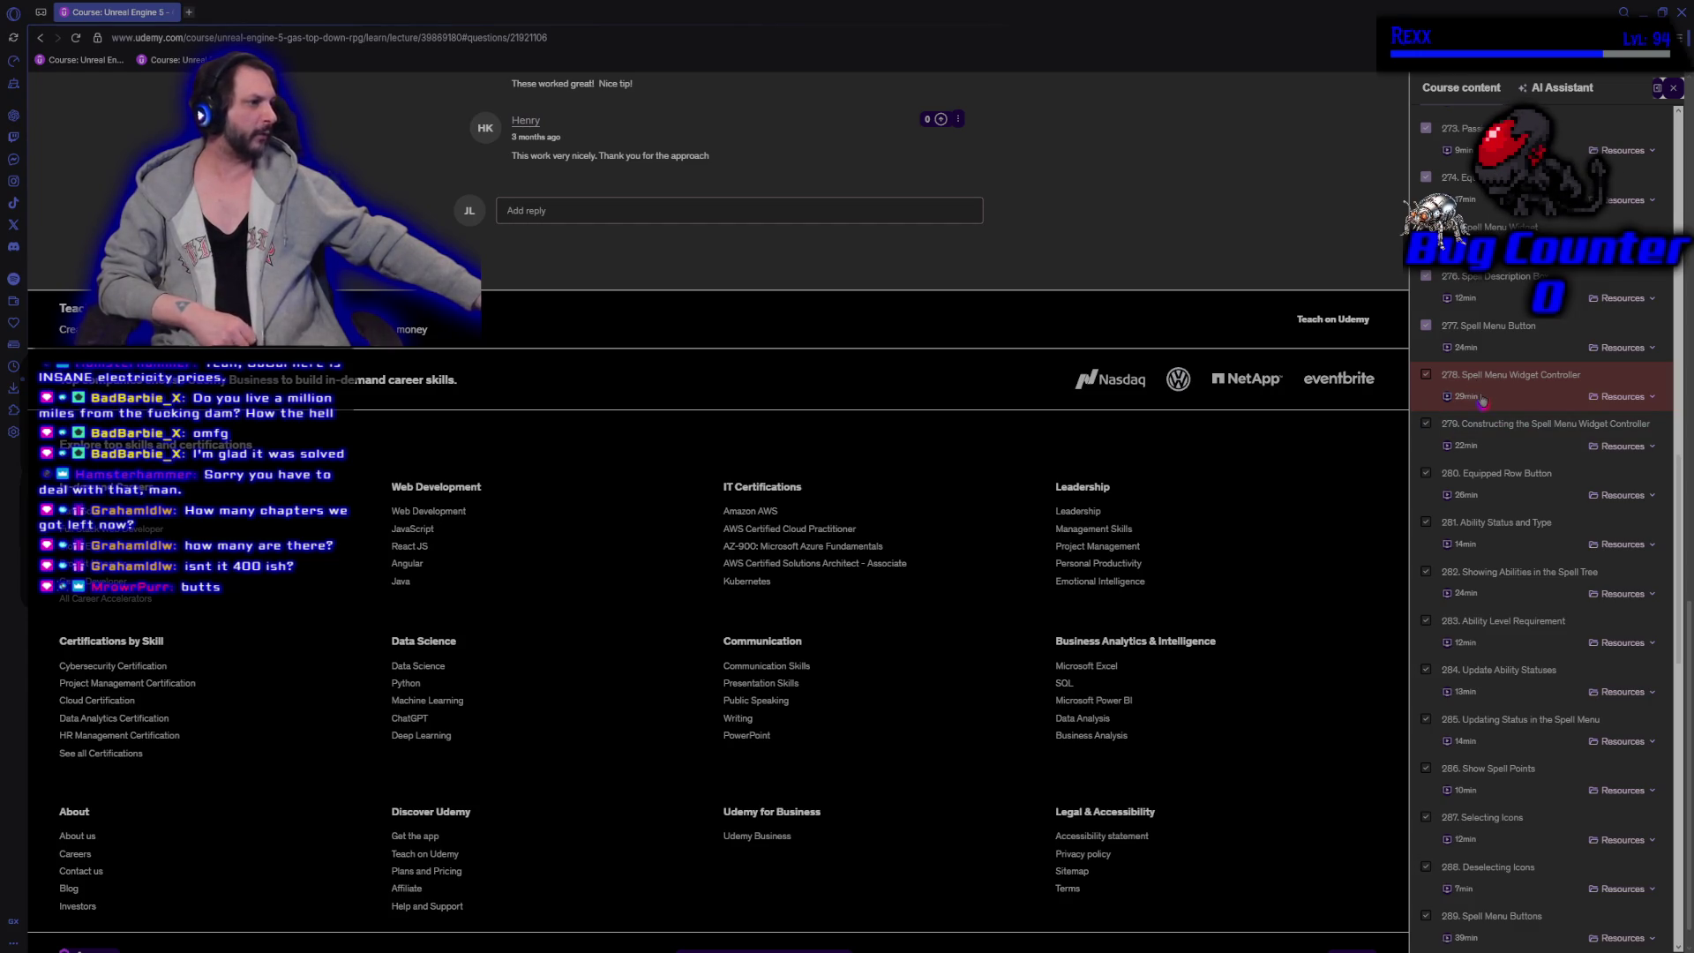
right_click(1485, 485)
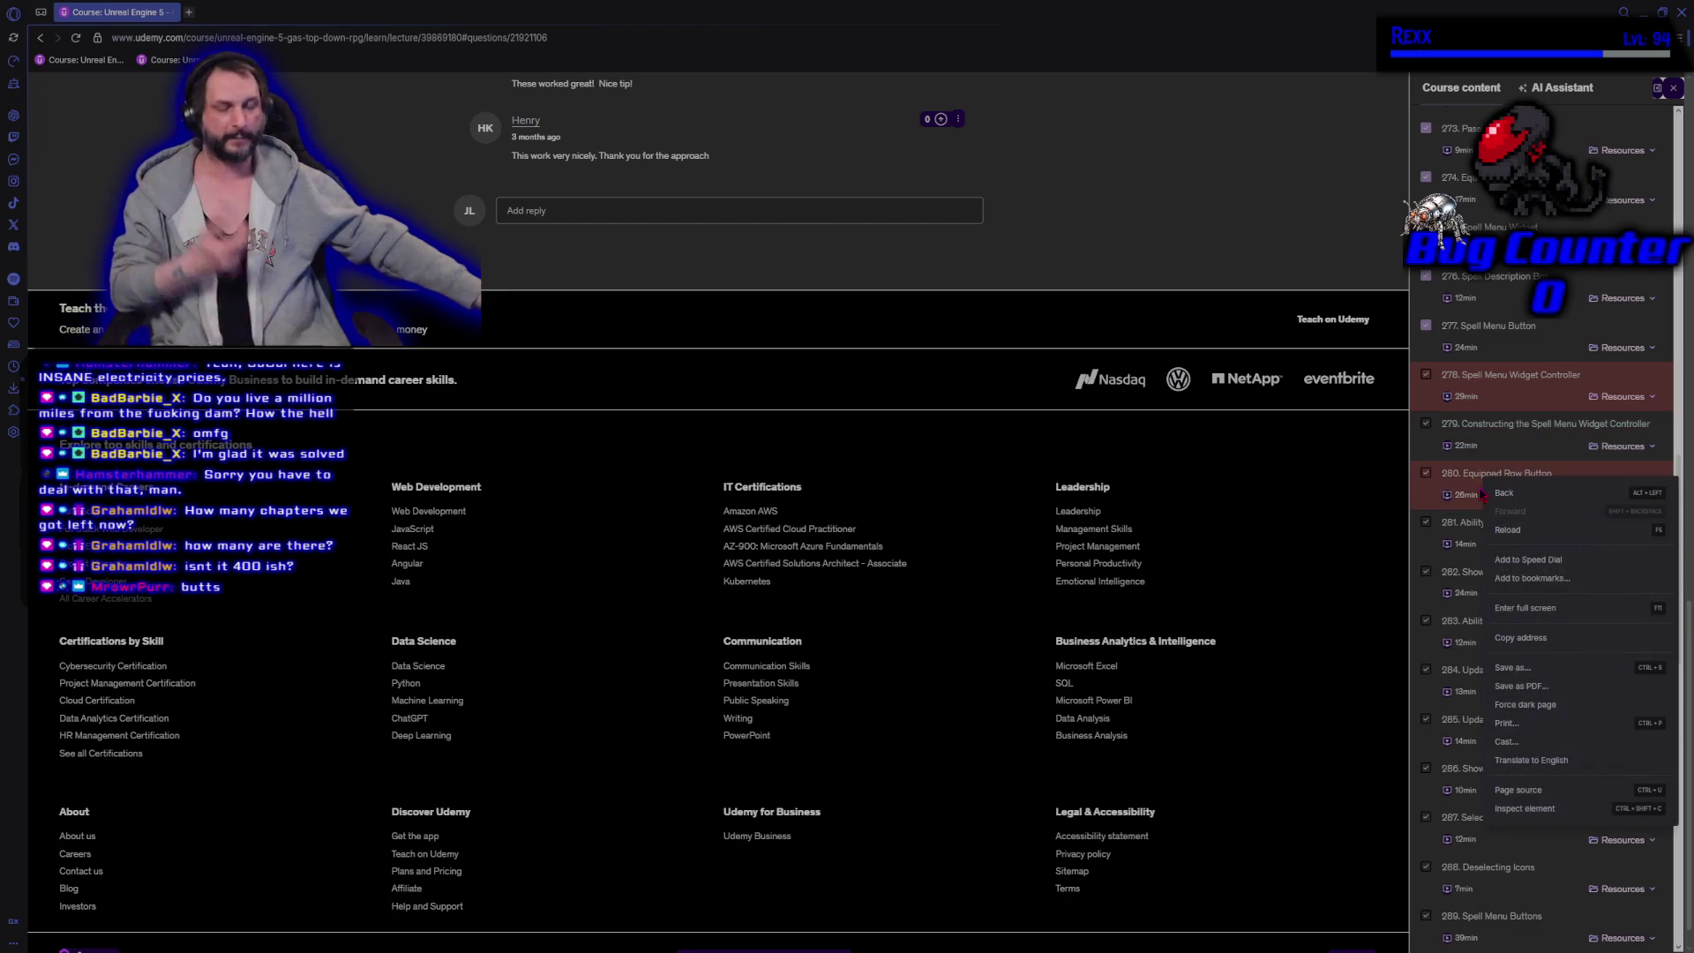
key(alt+Tab)
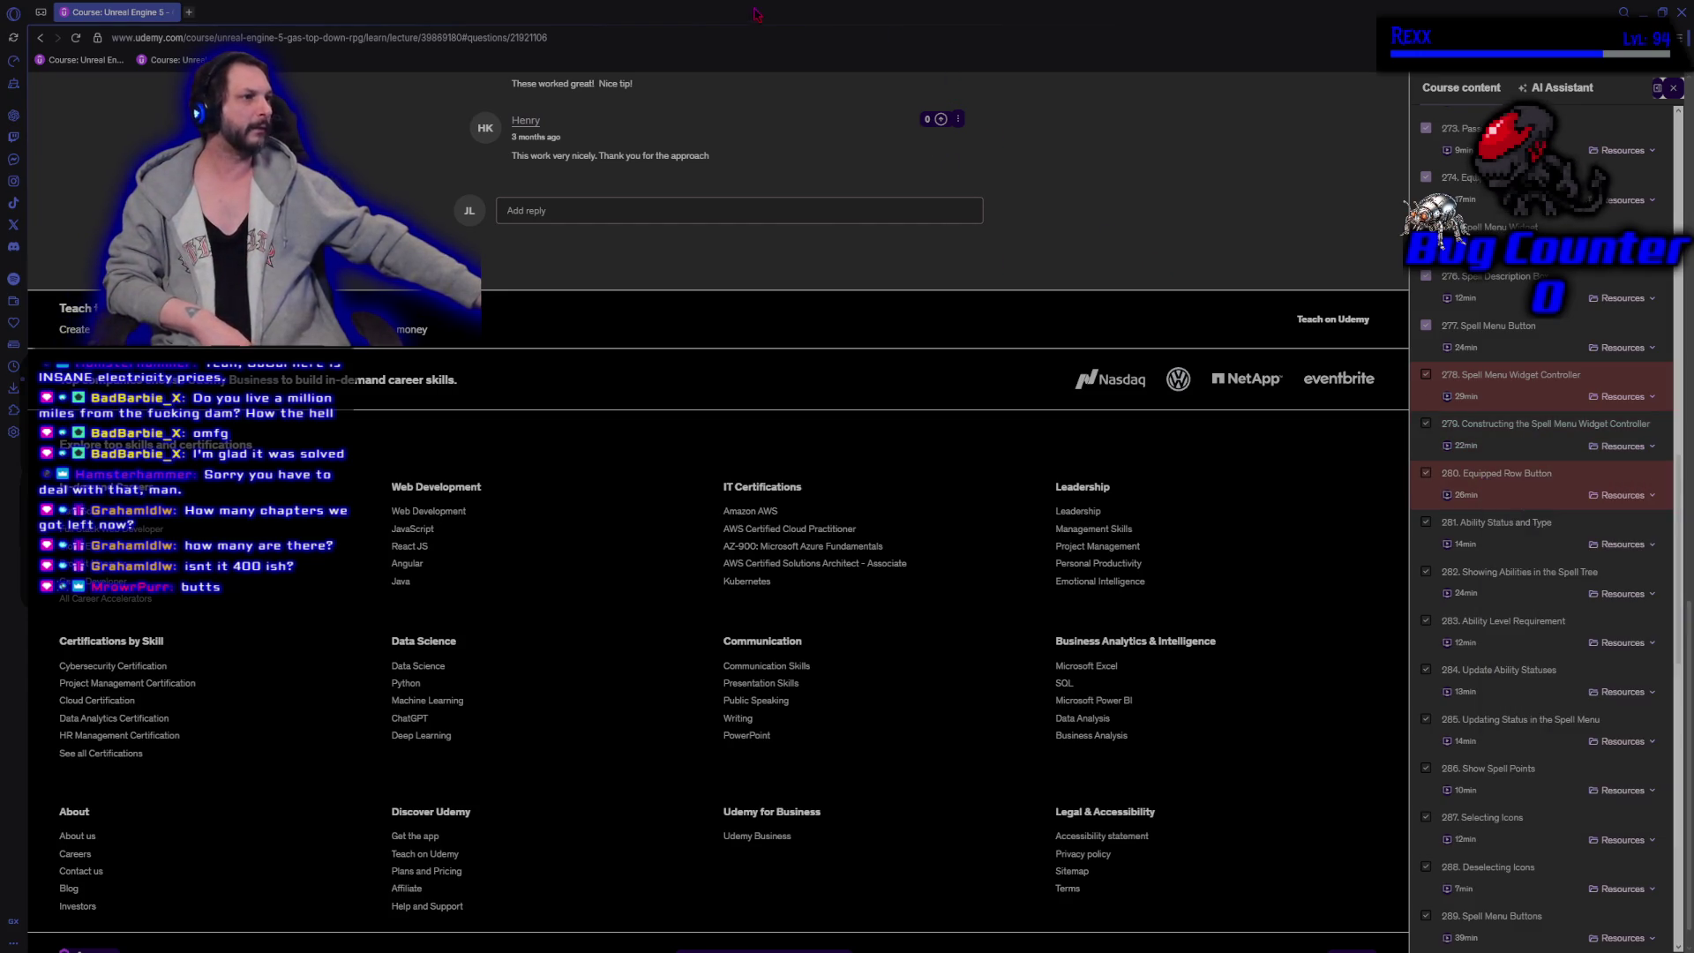